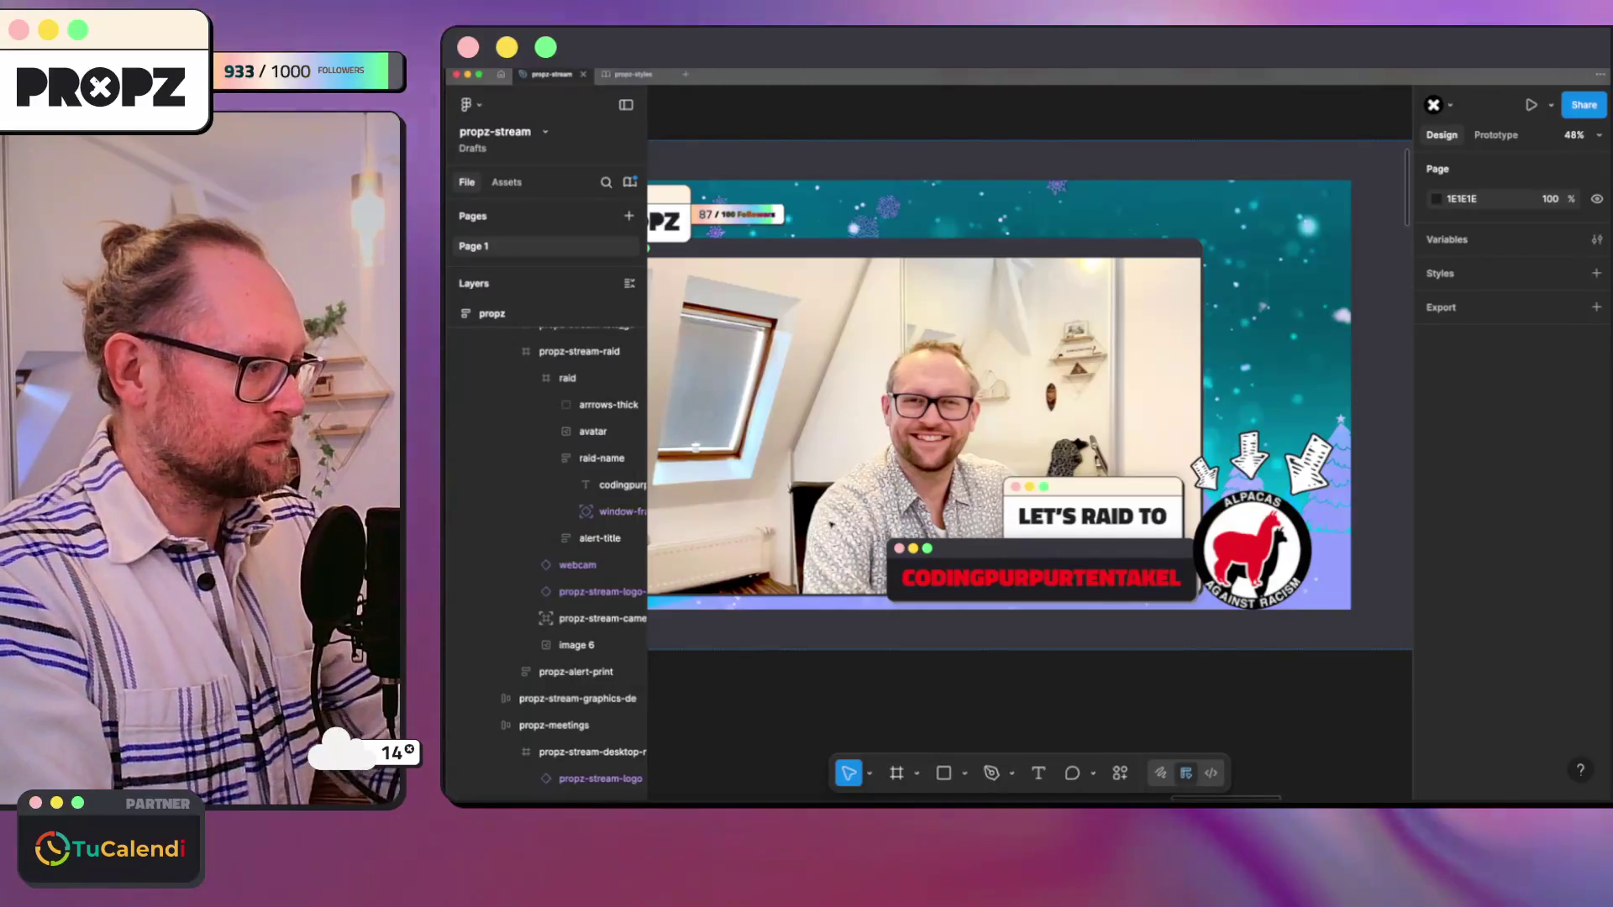
pyautogui.scroll(-3, 832, 518)
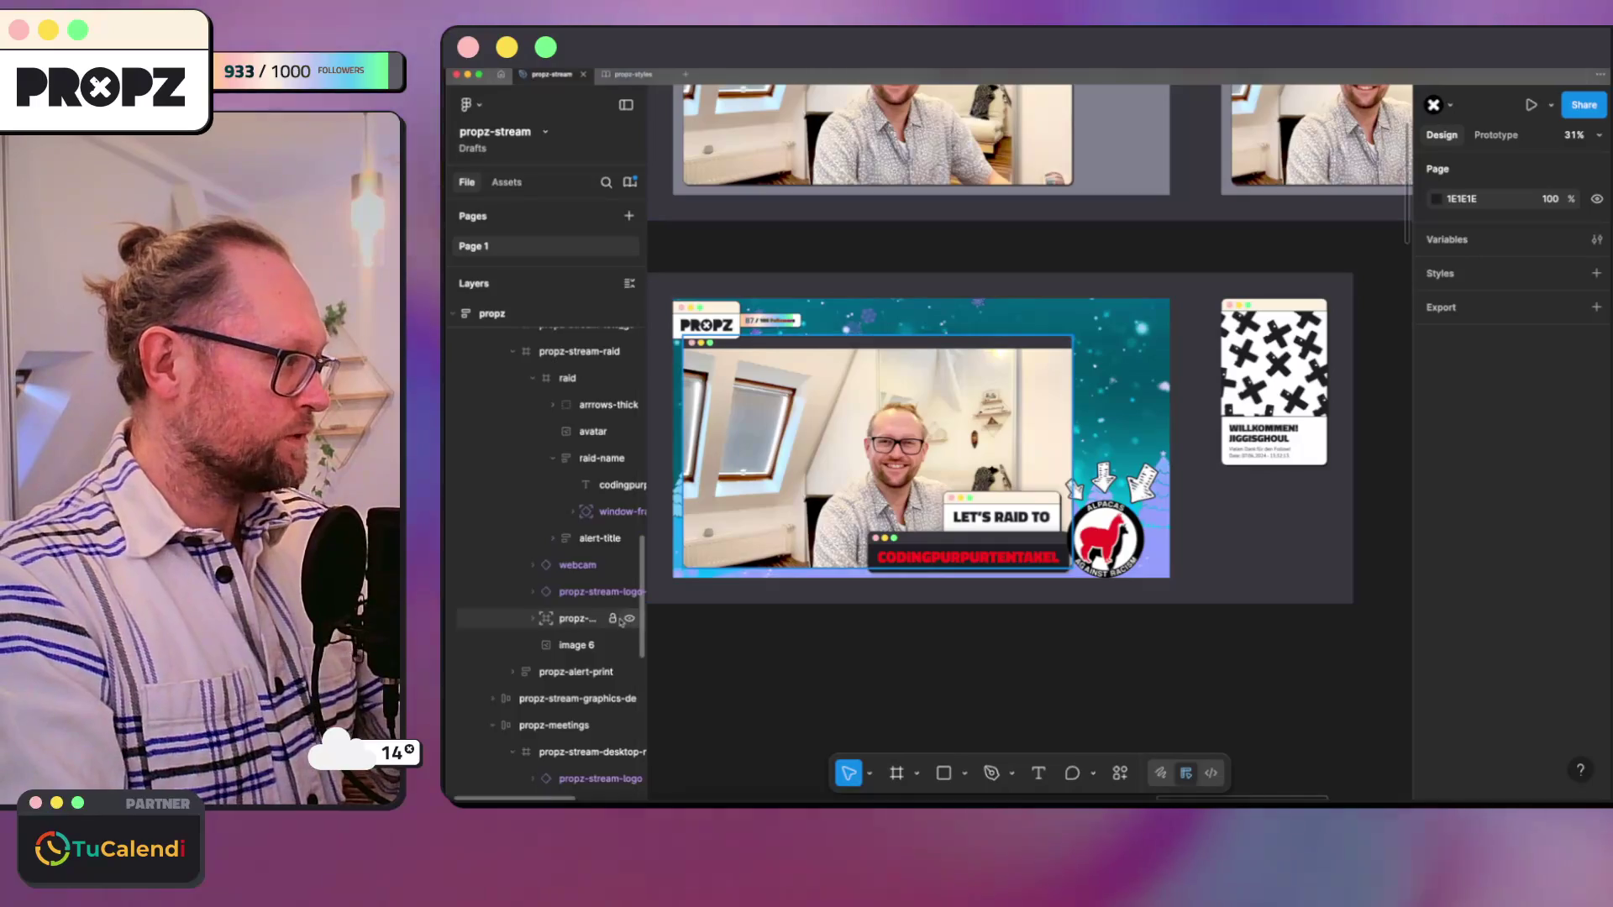
# Step: Delete the 'image 6' teal snowflake background, leaving the bg-colorful layer selected
pyautogui.click(581, 649)
pyautogui.press('Delete')
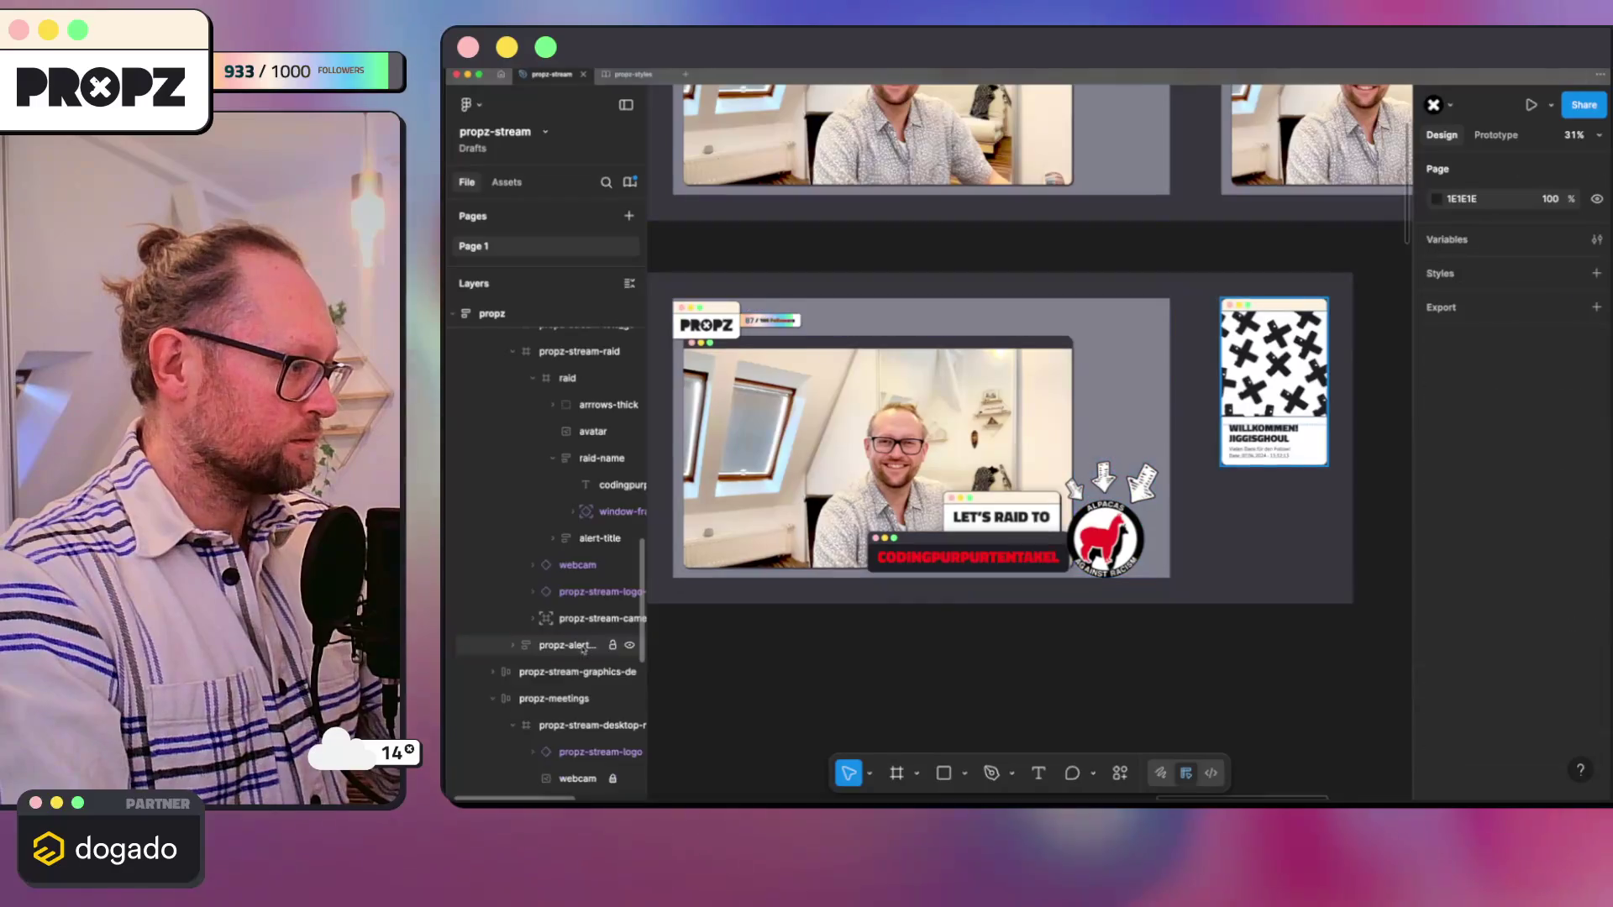
pyautogui.scroll(-5, 840, 514)
pyautogui.hscroll(-5, 1027, 485)
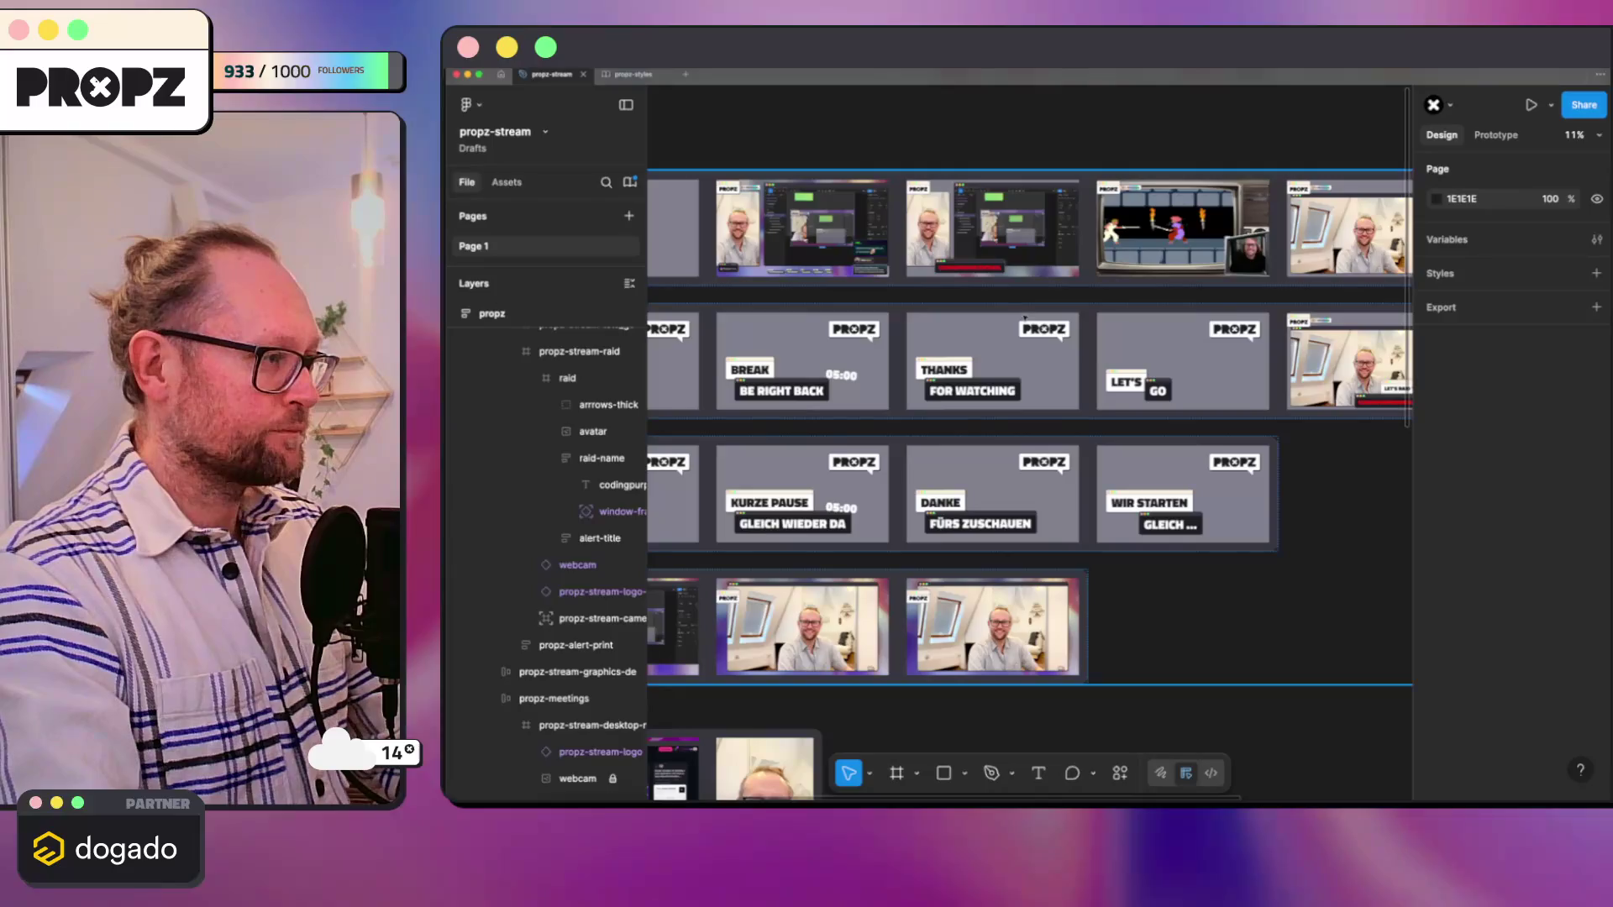
pyautogui.click(1029, 324)
pyautogui.scroll(3, 1030, 324)
pyautogui.scroll(2, 1029, 324)
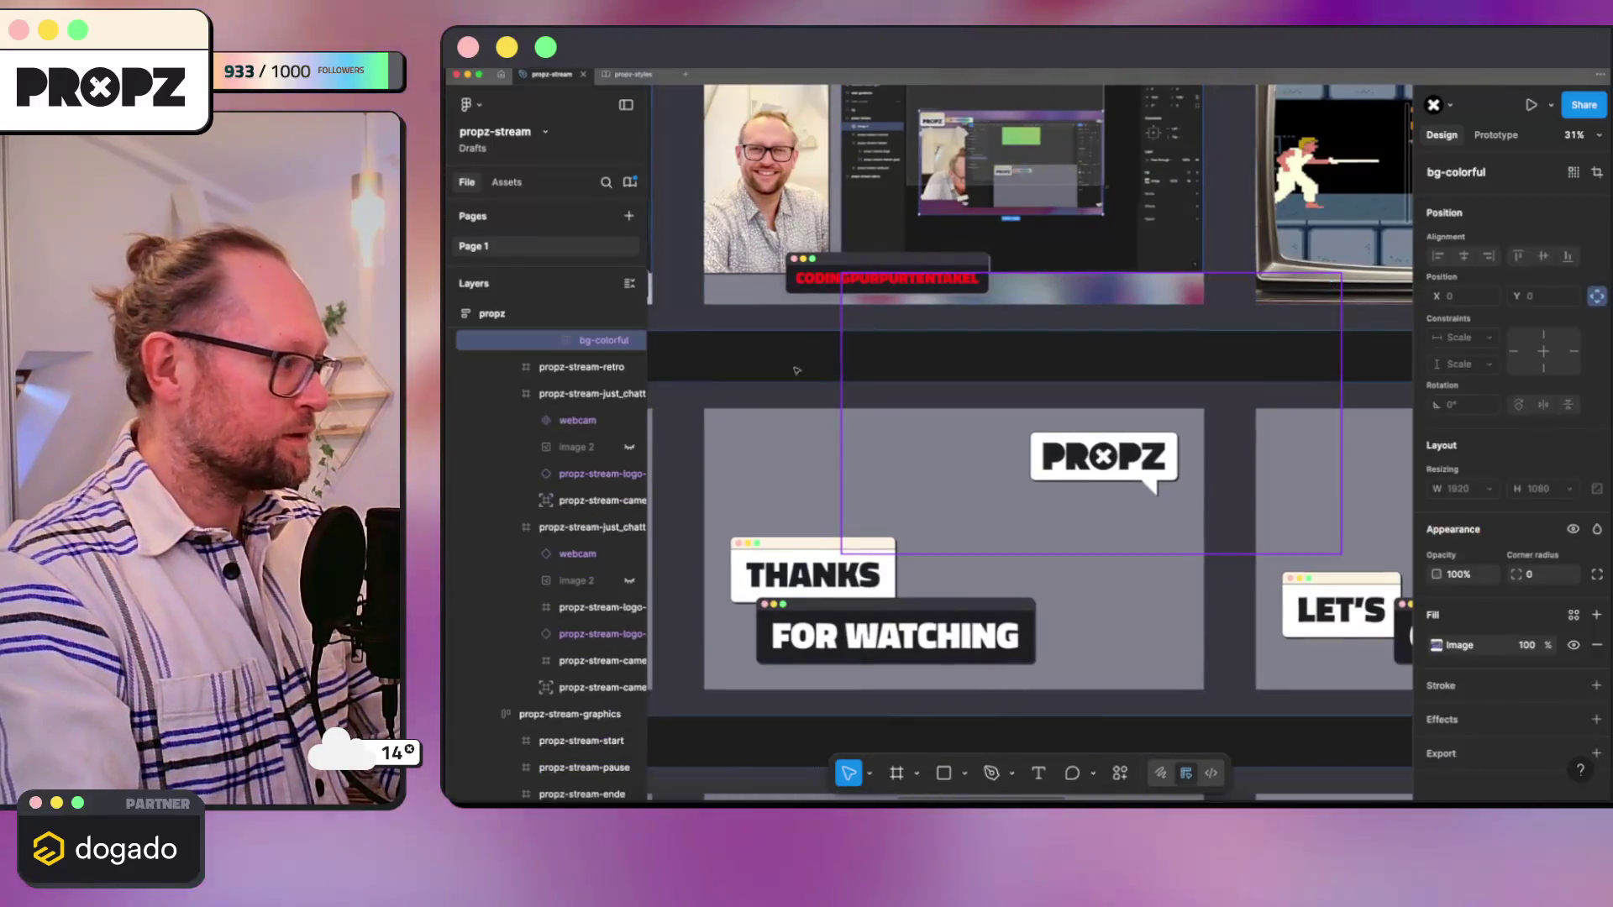
pyautogui.scroll(3, 579, 567)
pyautogui.scroll(3, 580, 655)
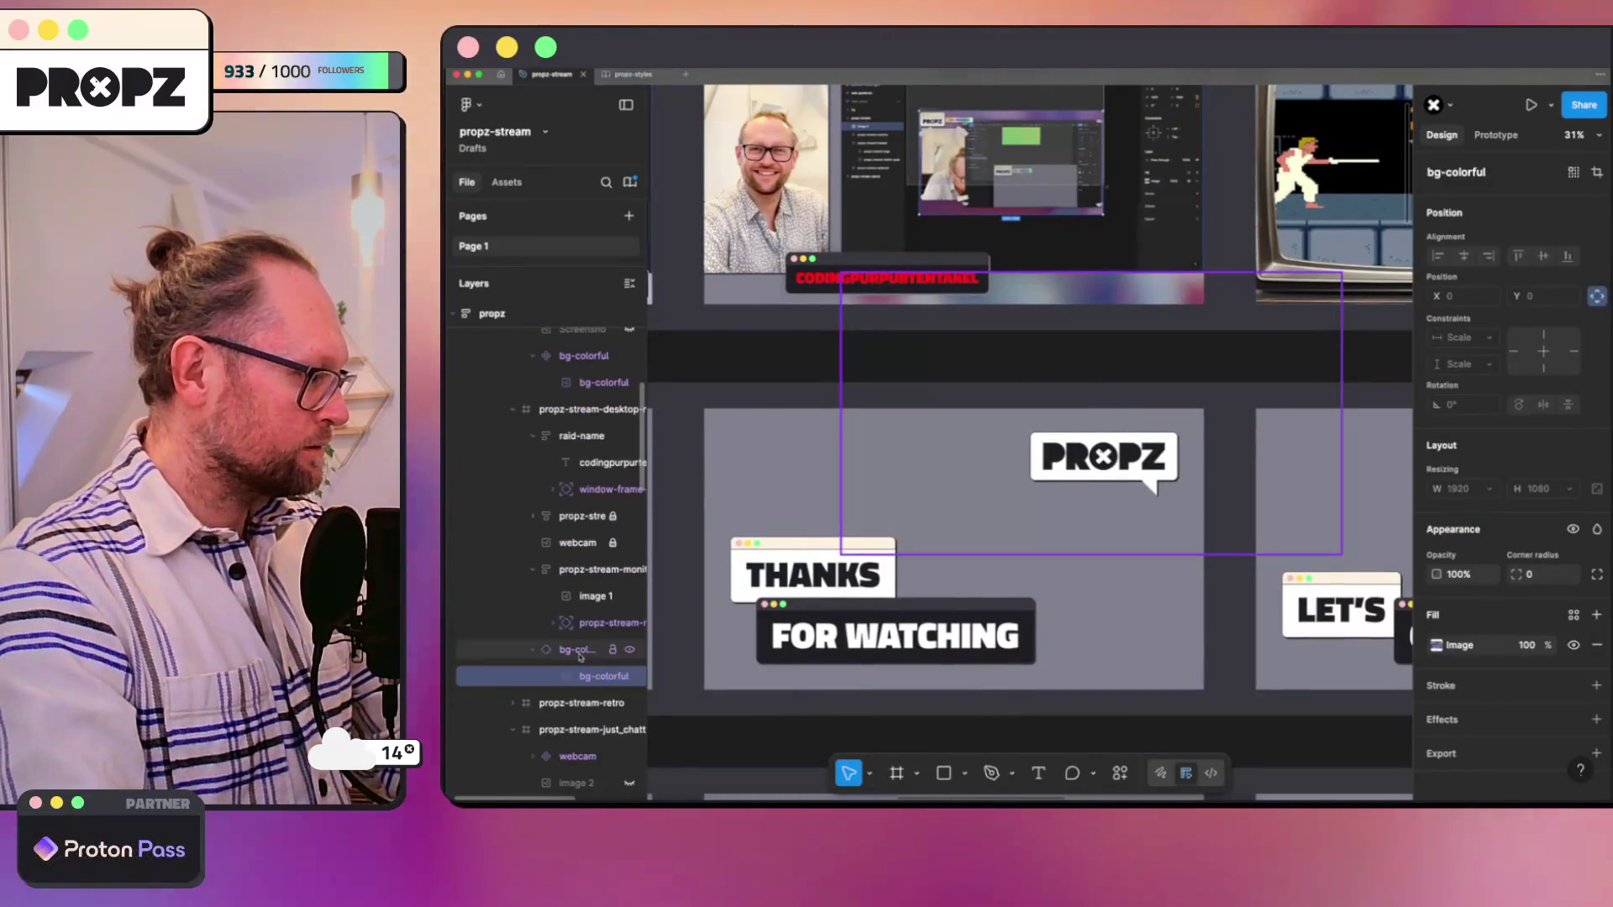
pyautogui.click(579, 650)
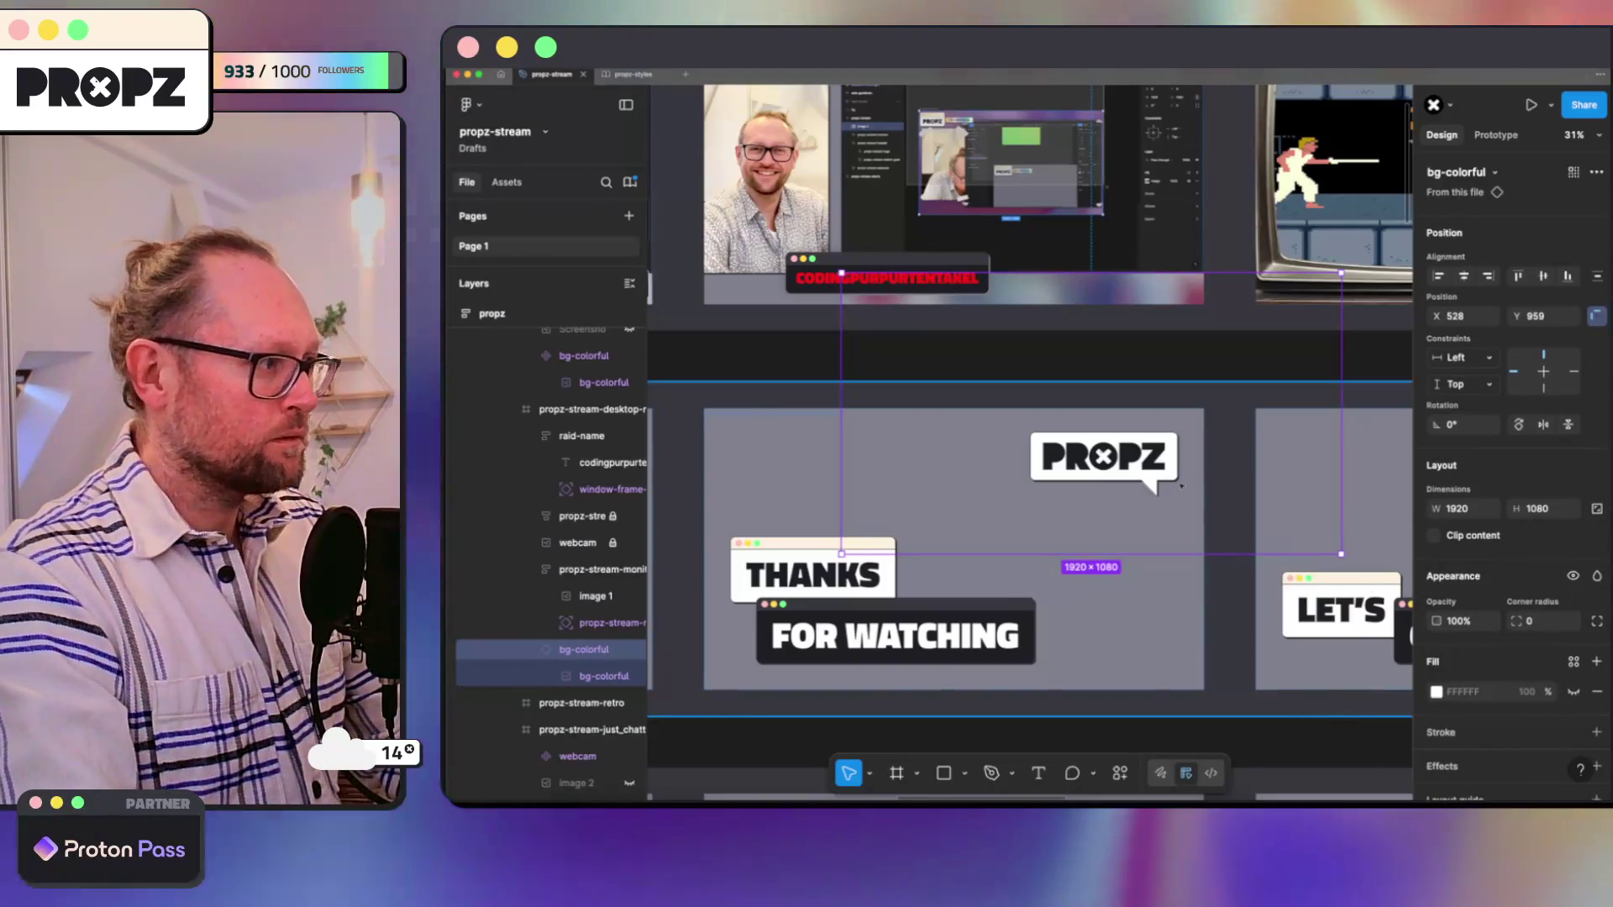
# Step: Collapse the raid-name group and select the propz-stream-desktop frame
pyautogui.click(599, 596)
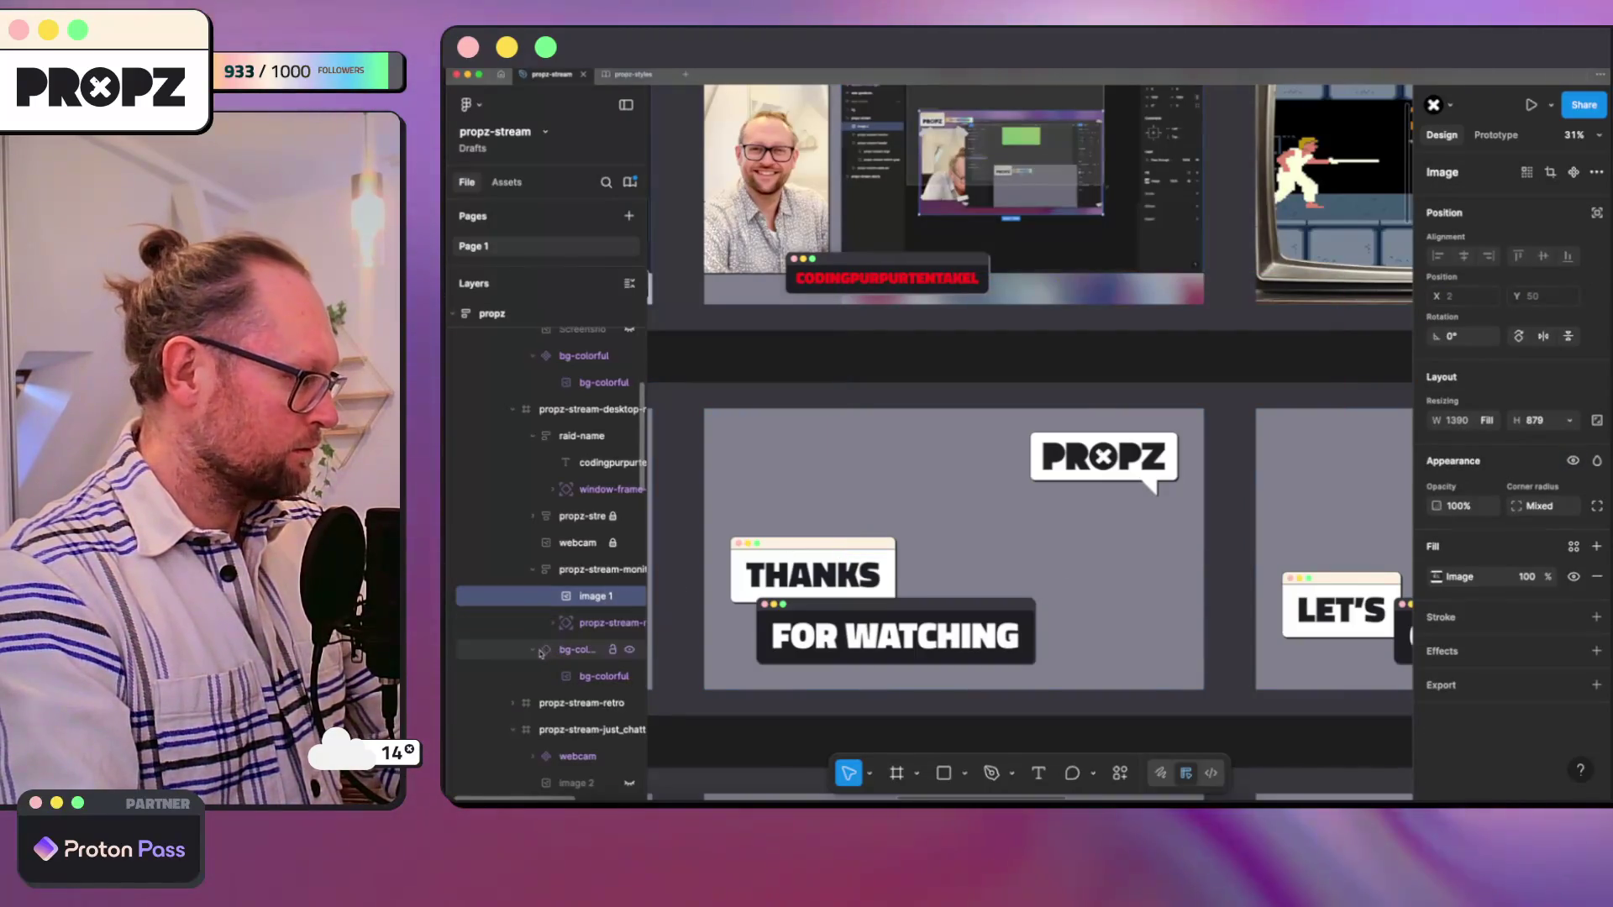
pyautogui.click(583, 649)
pyautogui.scroll(-3, 813, 480)
pyautogui.scroll(-3, 815, 481)
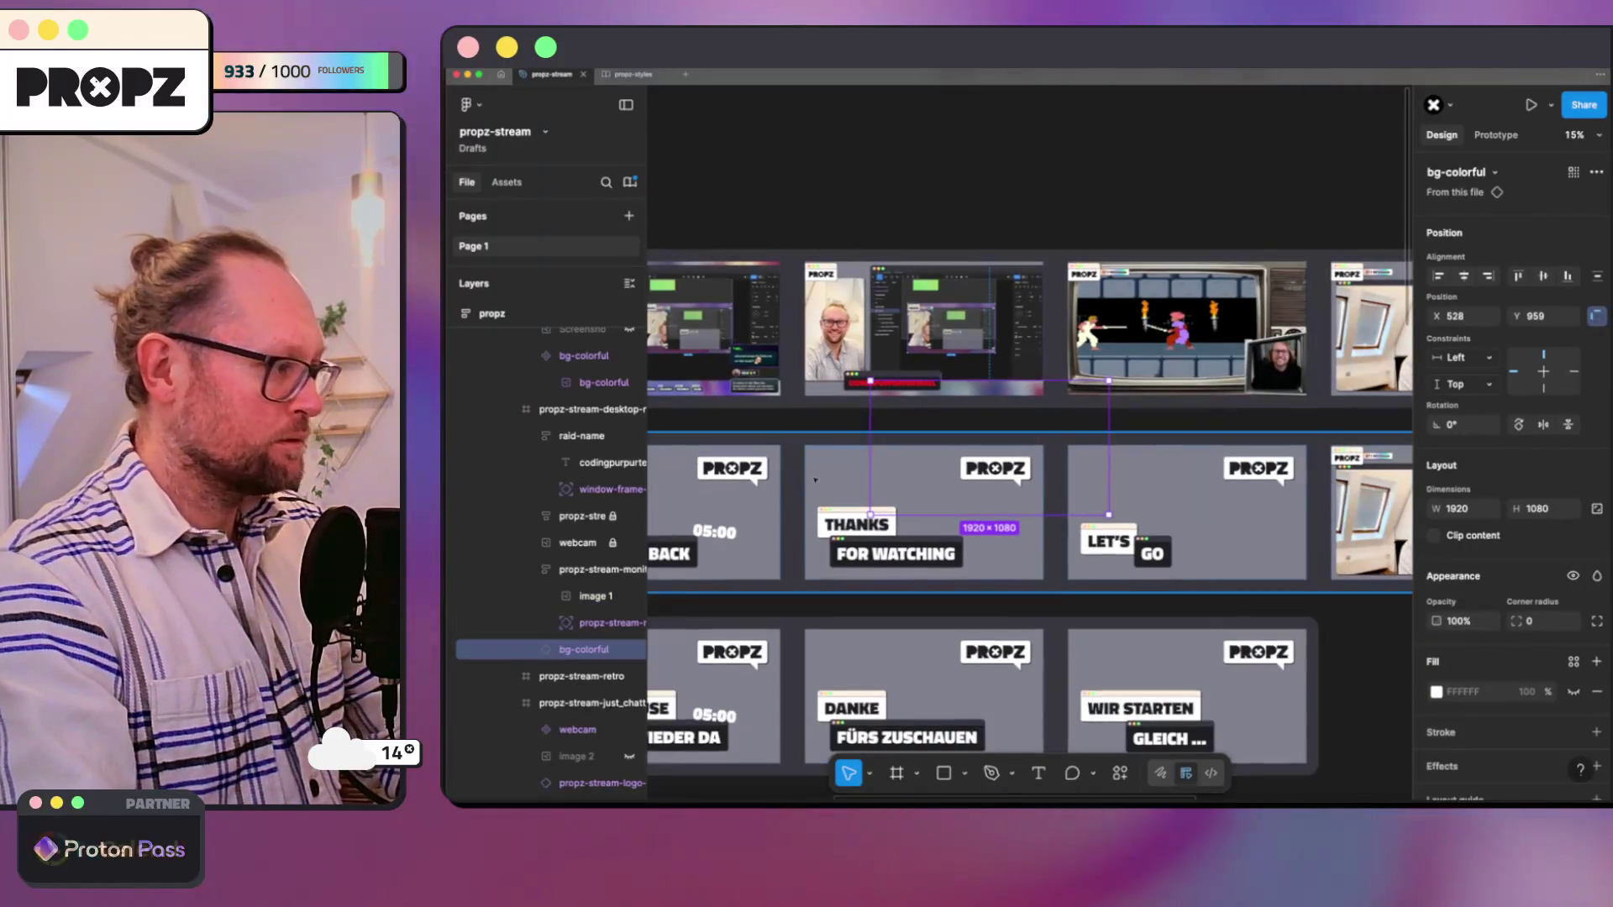
pyautogui.click(534, 436)
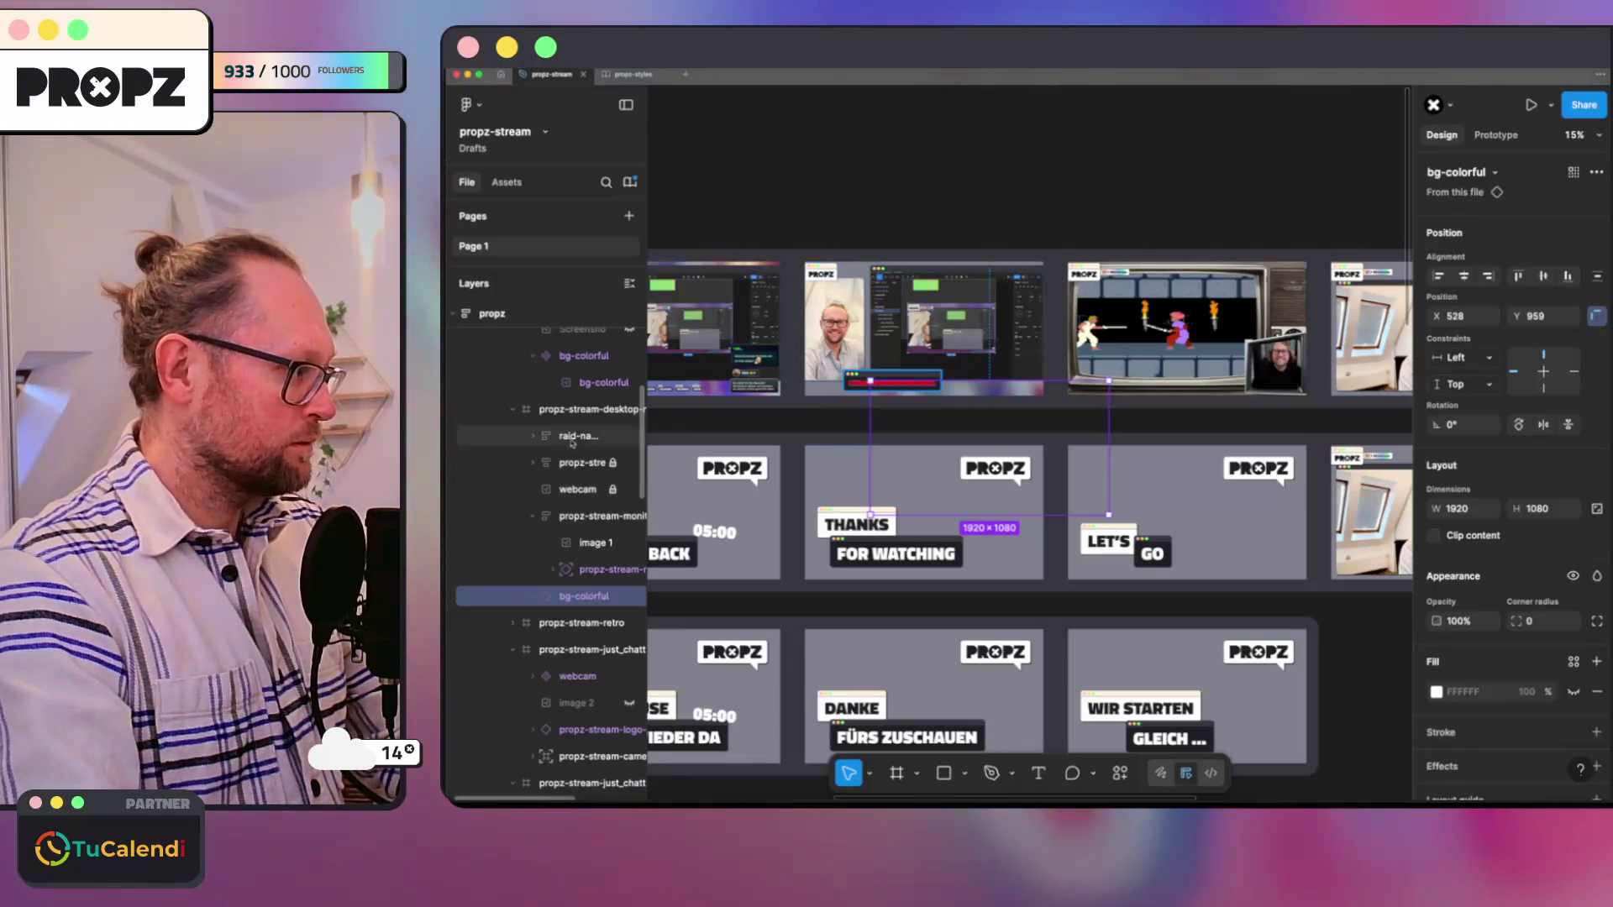
pyautogui.click(590, 409)
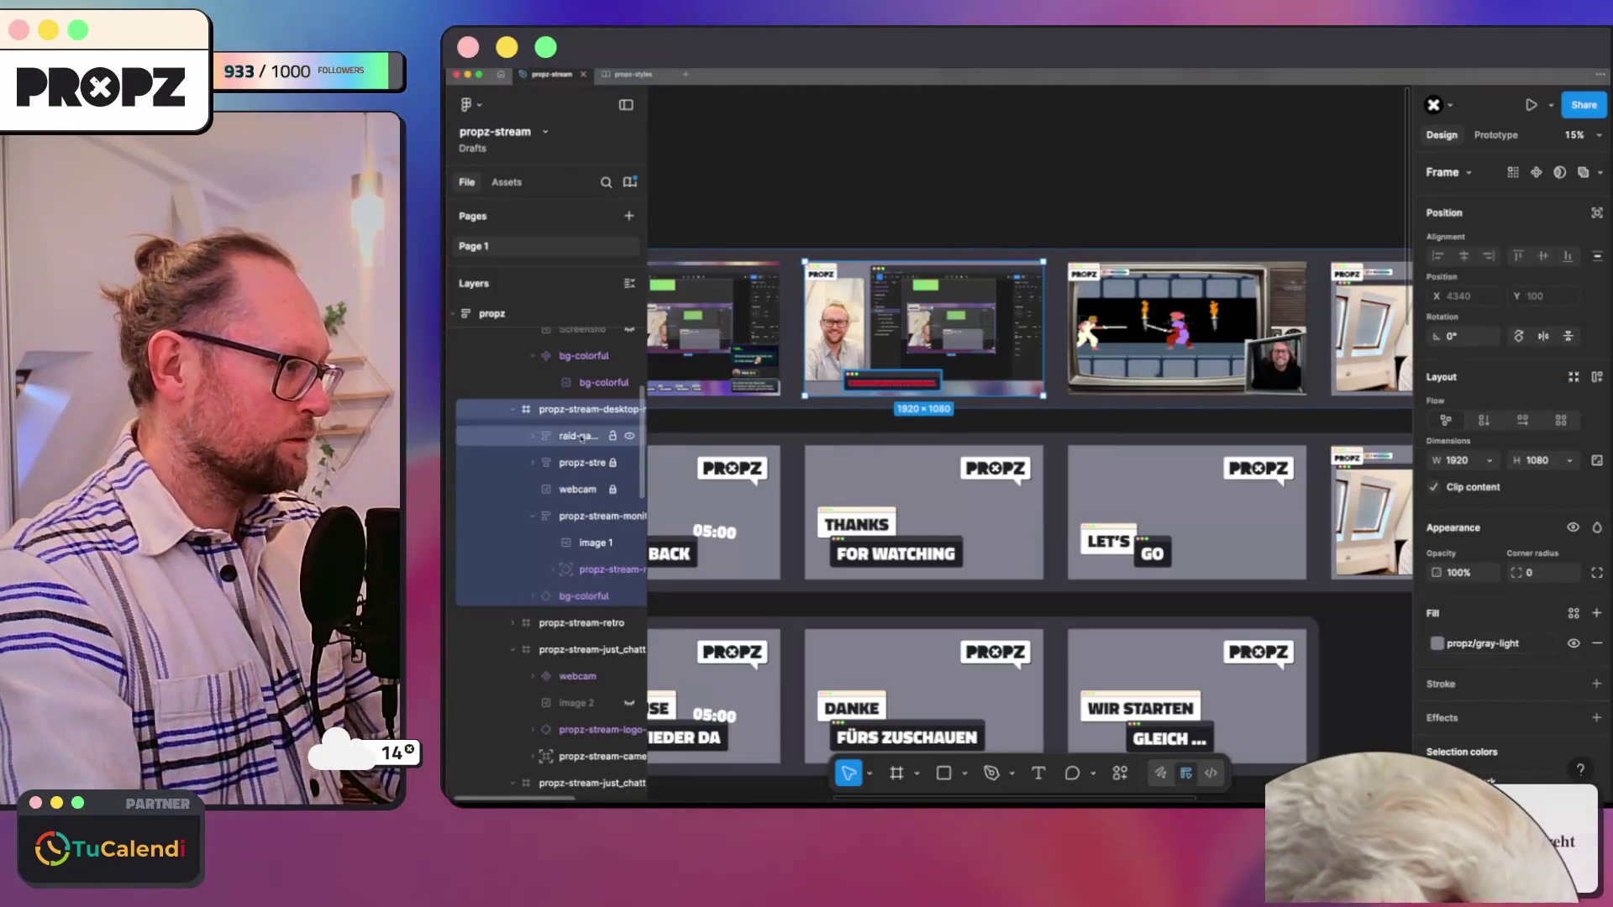
# Step: Delete the red raid-name bar from the desktop overlay and clear the selection
pyautogui.click(580, 437)
pyautogui.press('Delete')
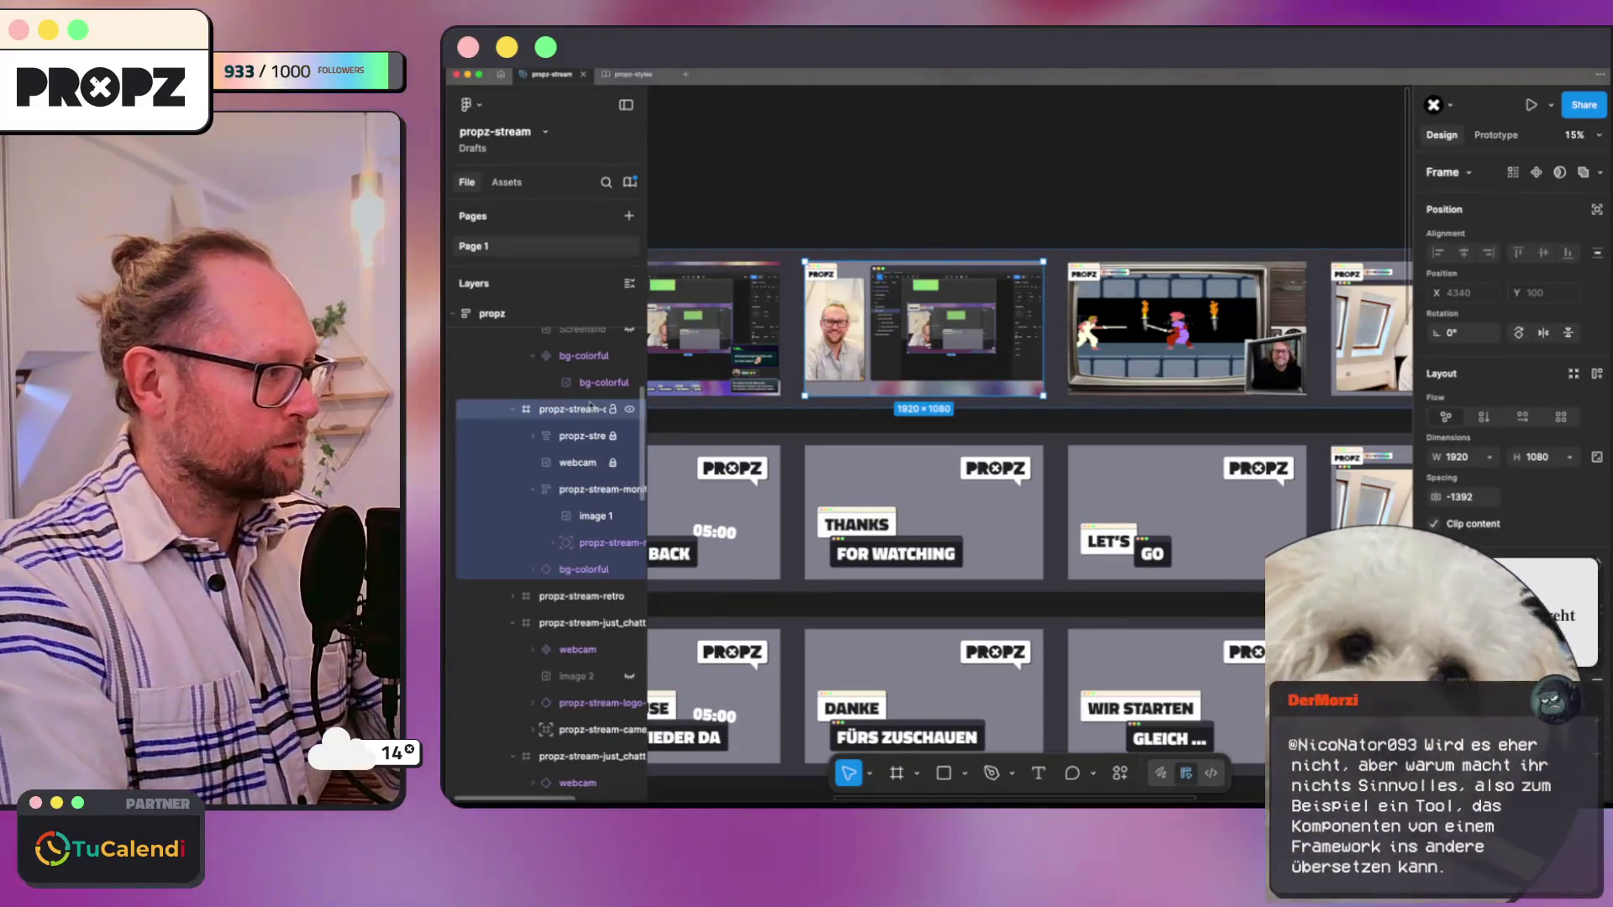
pyautogui.hscroll(-3, 1147, 216)
pyautogui.hscroll(-2, 1149, 217)
pyautogui.hscroll(3, 1147, 217)
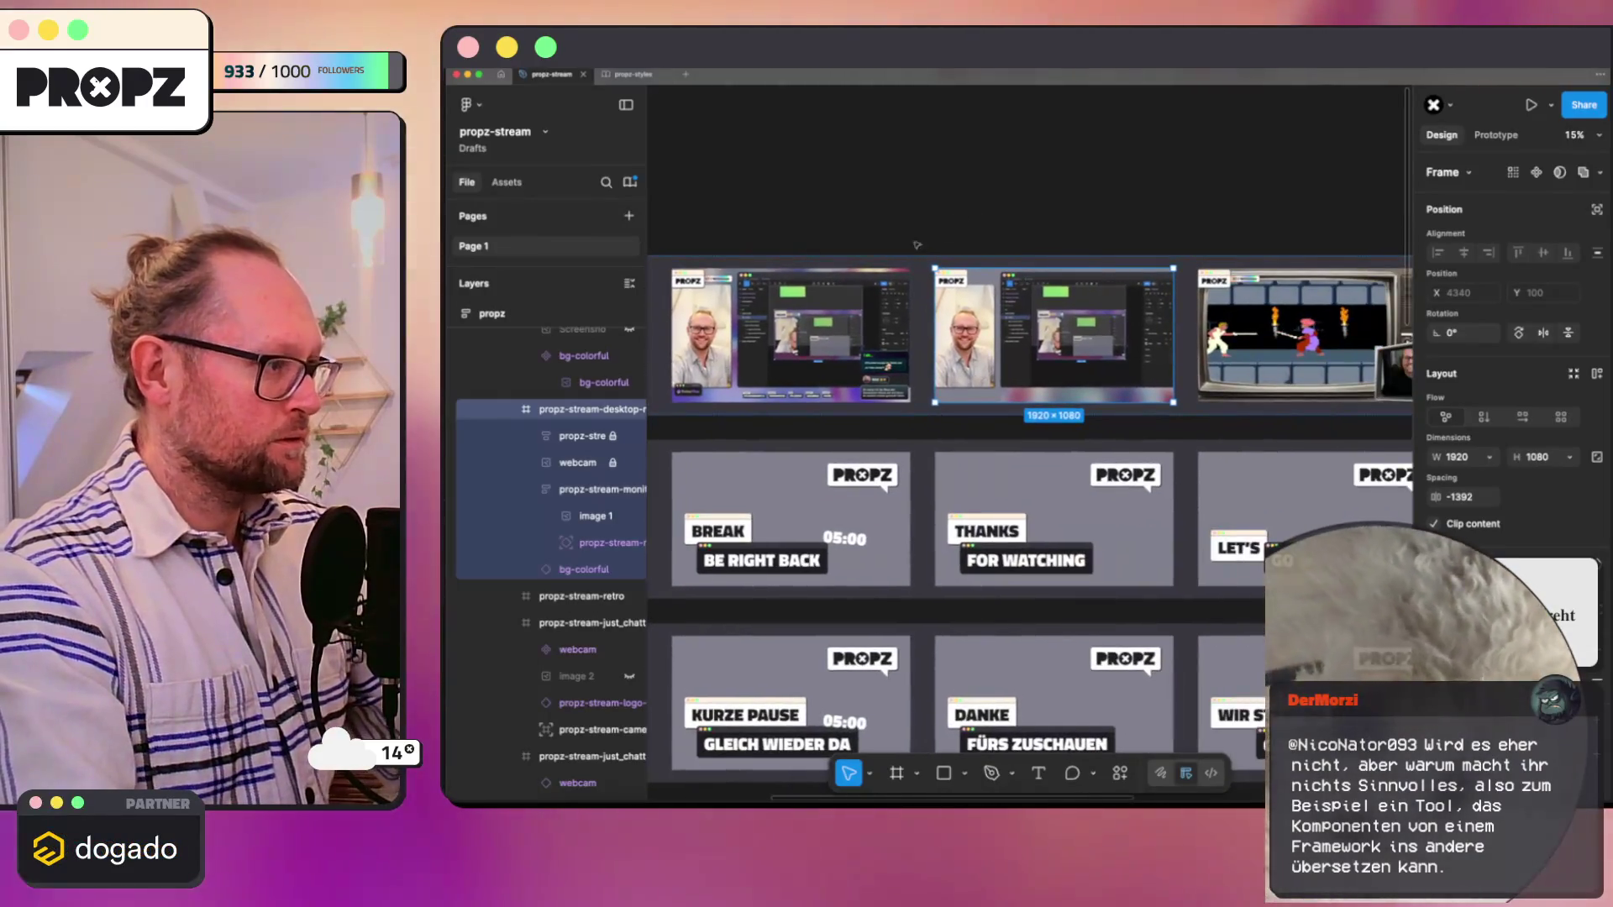
pyautogui.press('Escape')
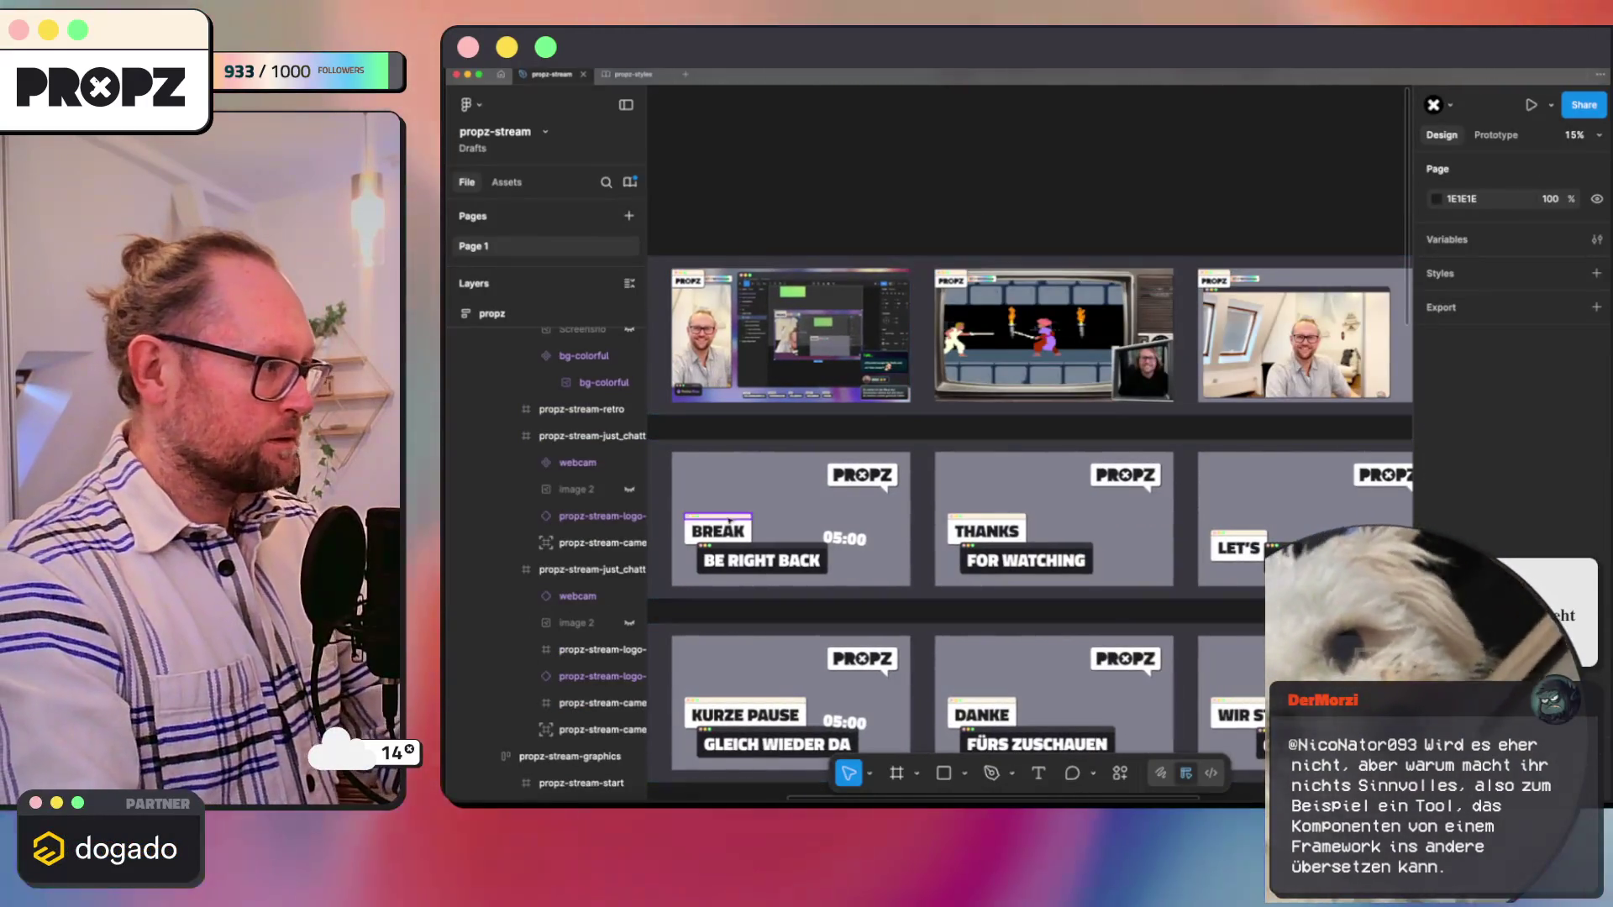
pyautogui.scroll(-3, 819, 486)
pyautogui.scroll(-3, 784, 576)
pyautogui.scroll(3, 783, 576)
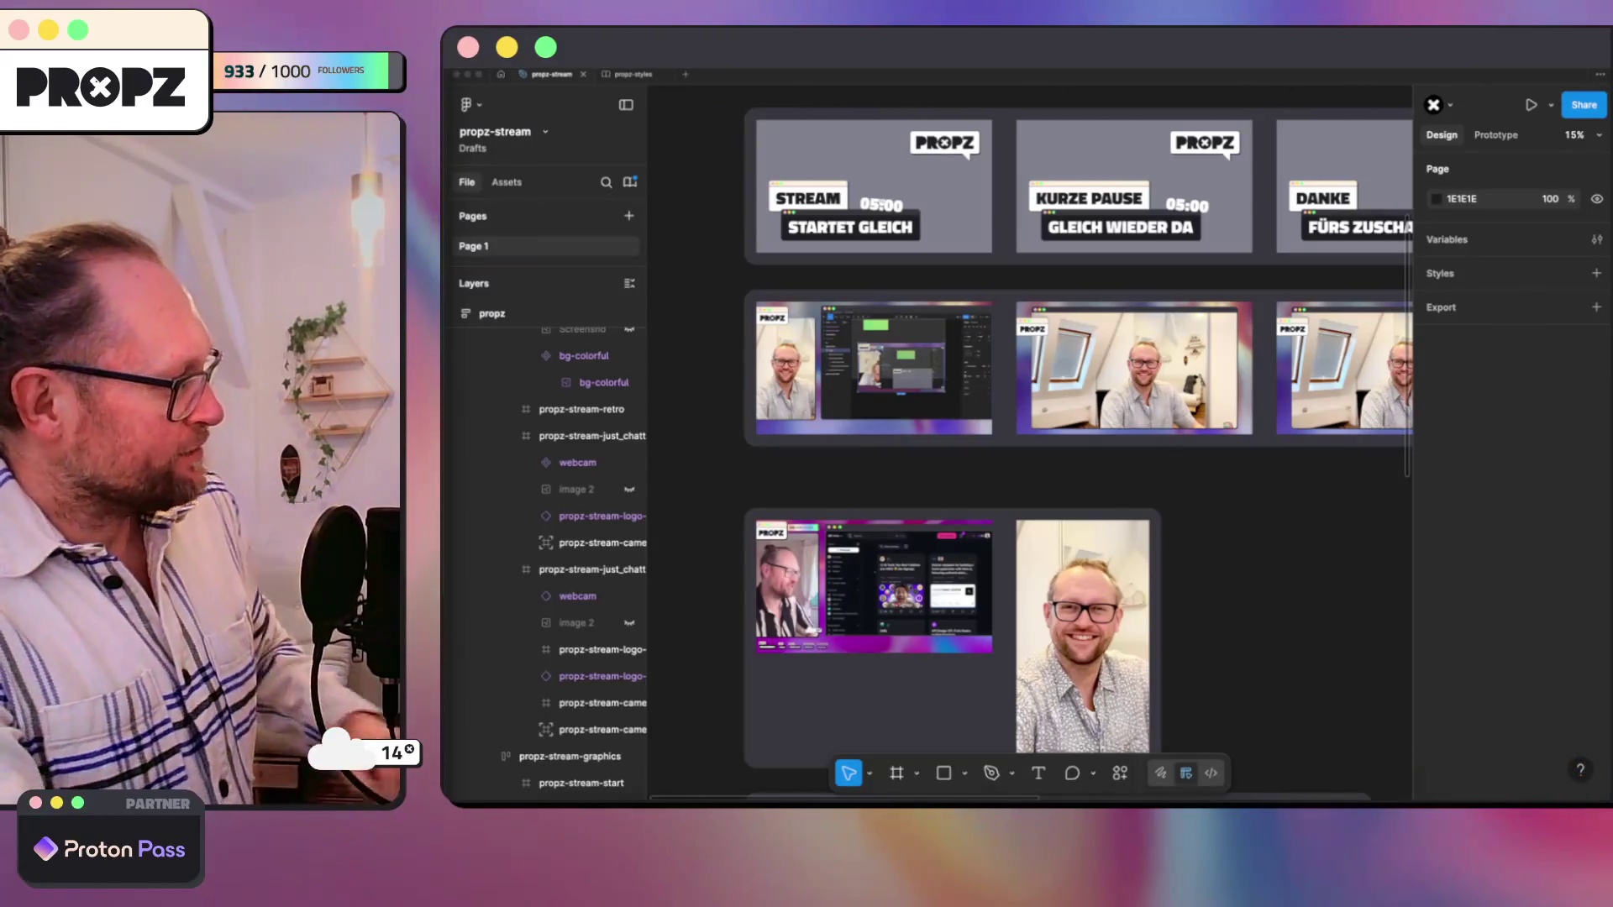
pyautogui.scroll(-3, 1004, 403)
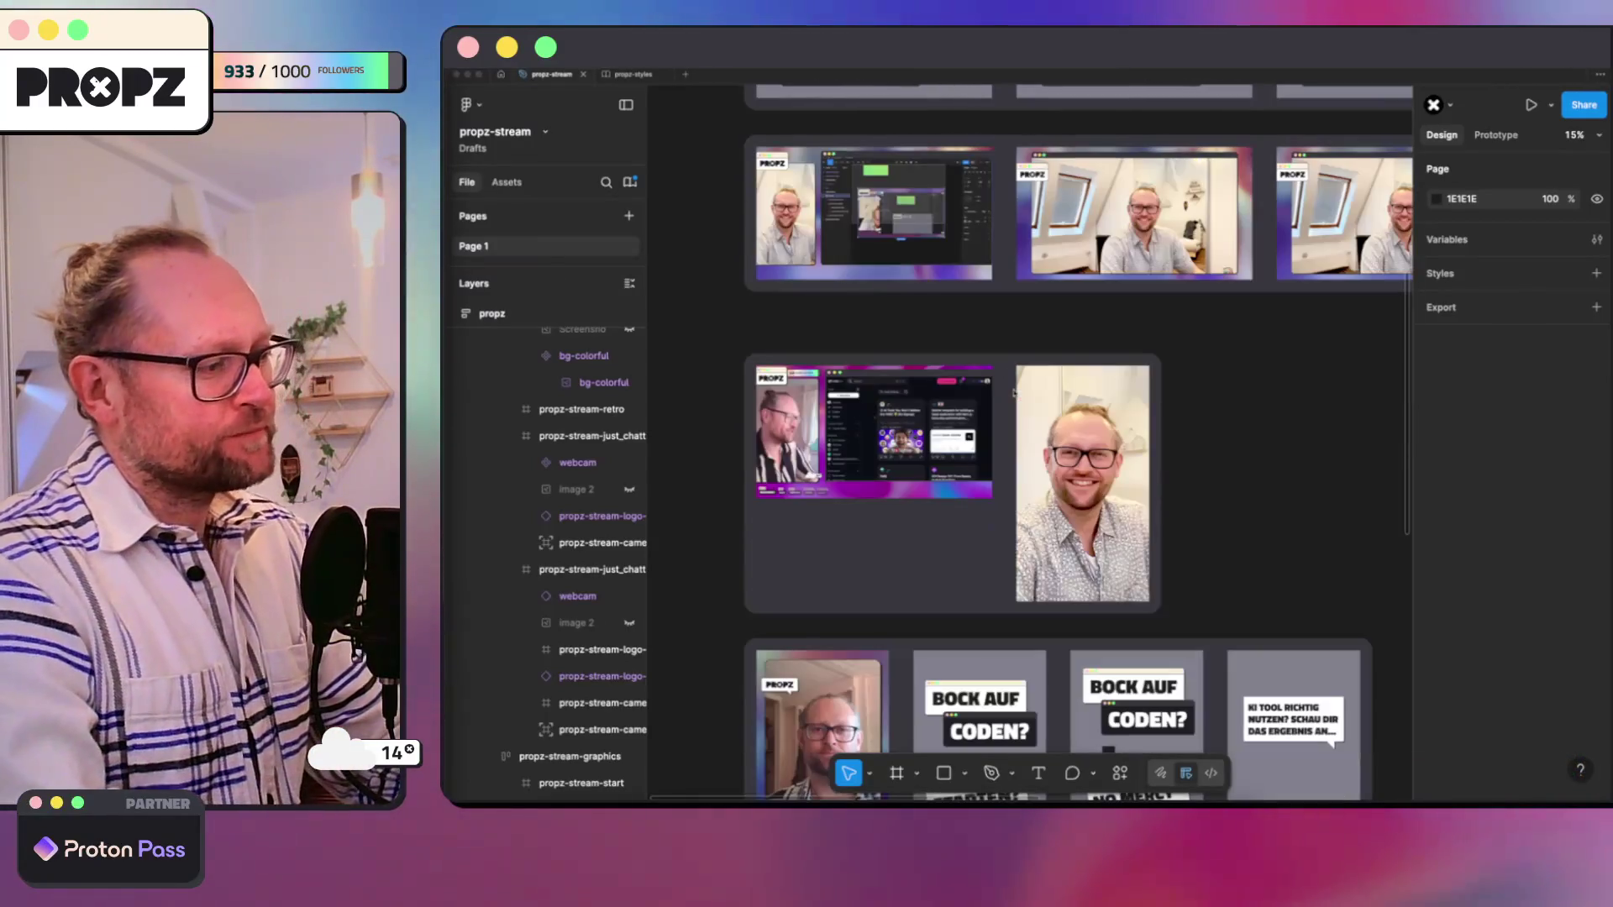
pyautogui.scroll(1, 1013, 393)
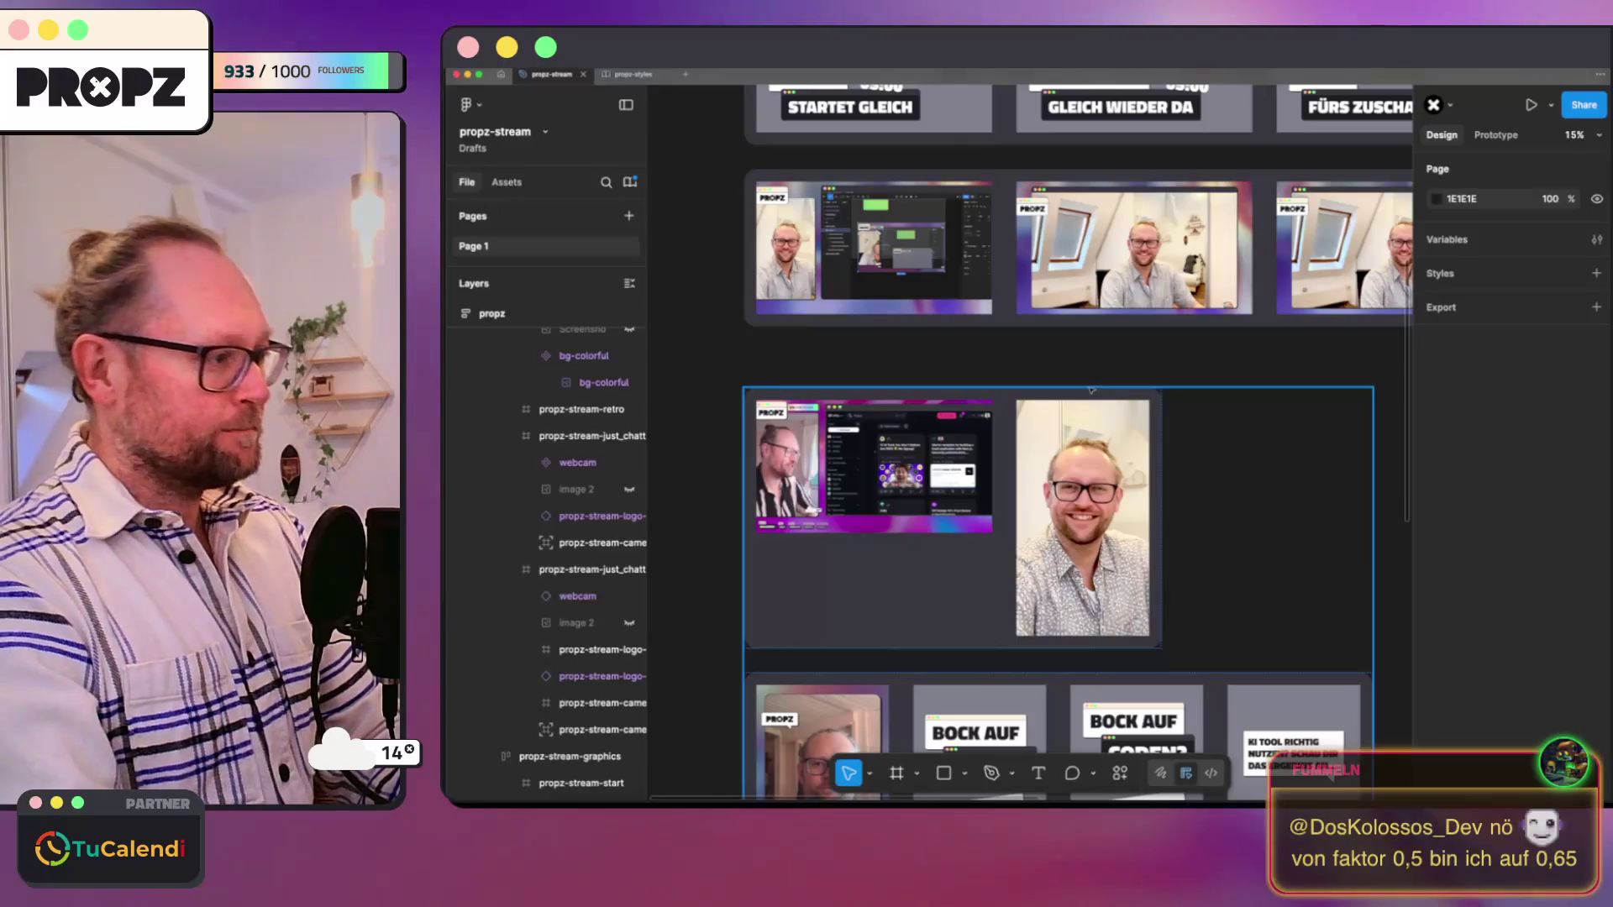
# Step: Pan to the meetings overlay frame and select its webcam photo
pyautogui.moveTo(1074, 348); pyautogui.dragTo(930, 345)
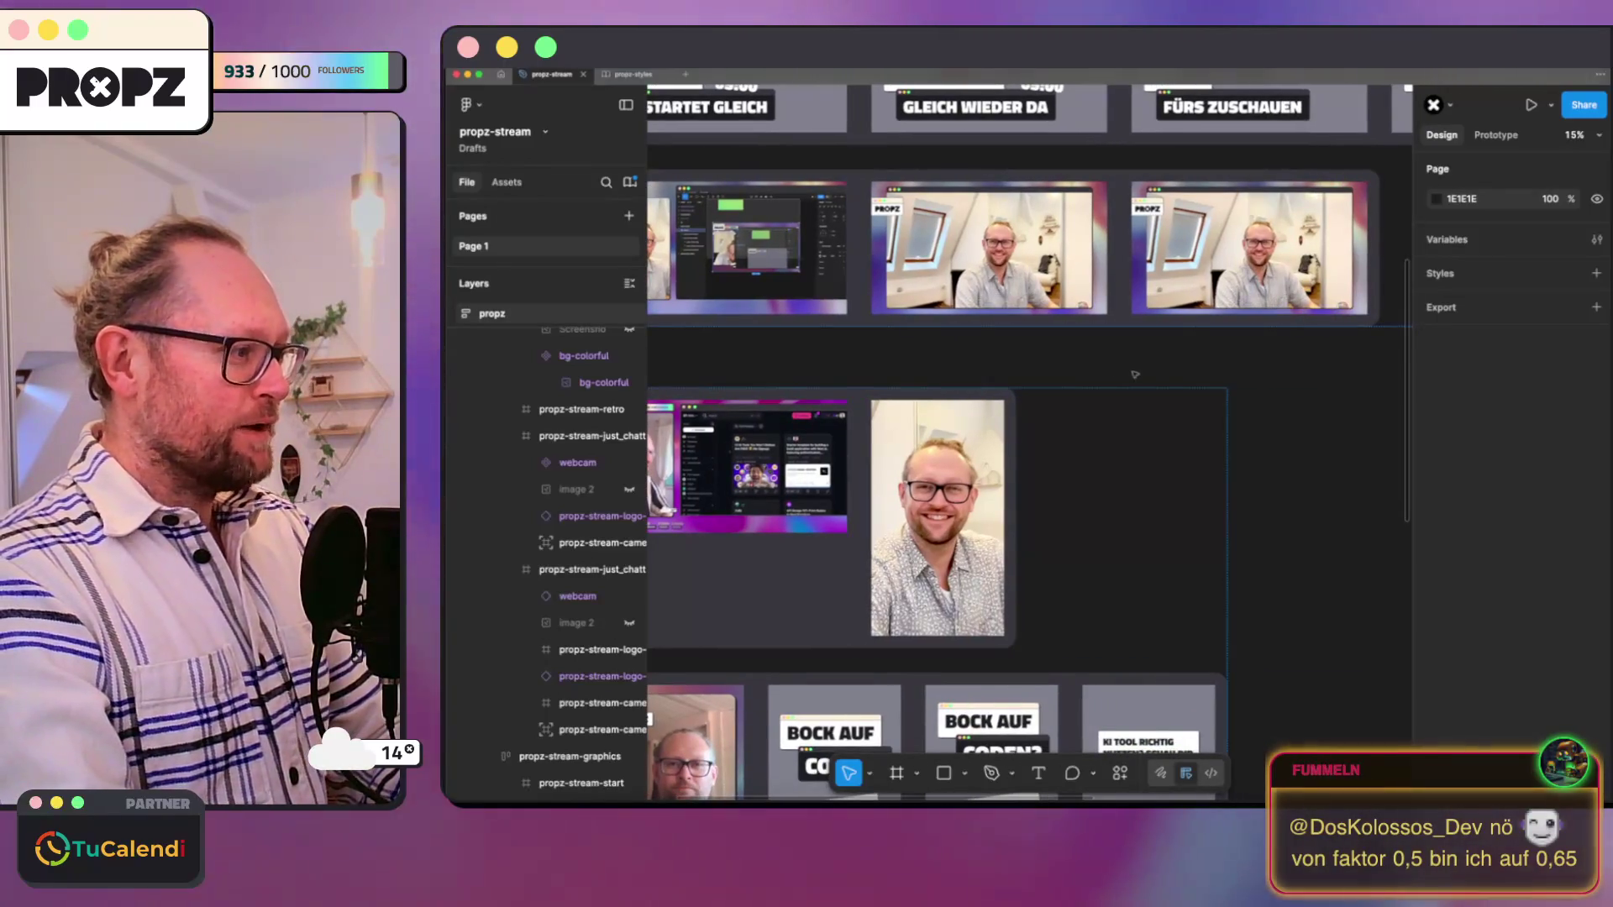
pyautogui.moveTo(1116, 341); pyautogui.dragTo(878, 490)
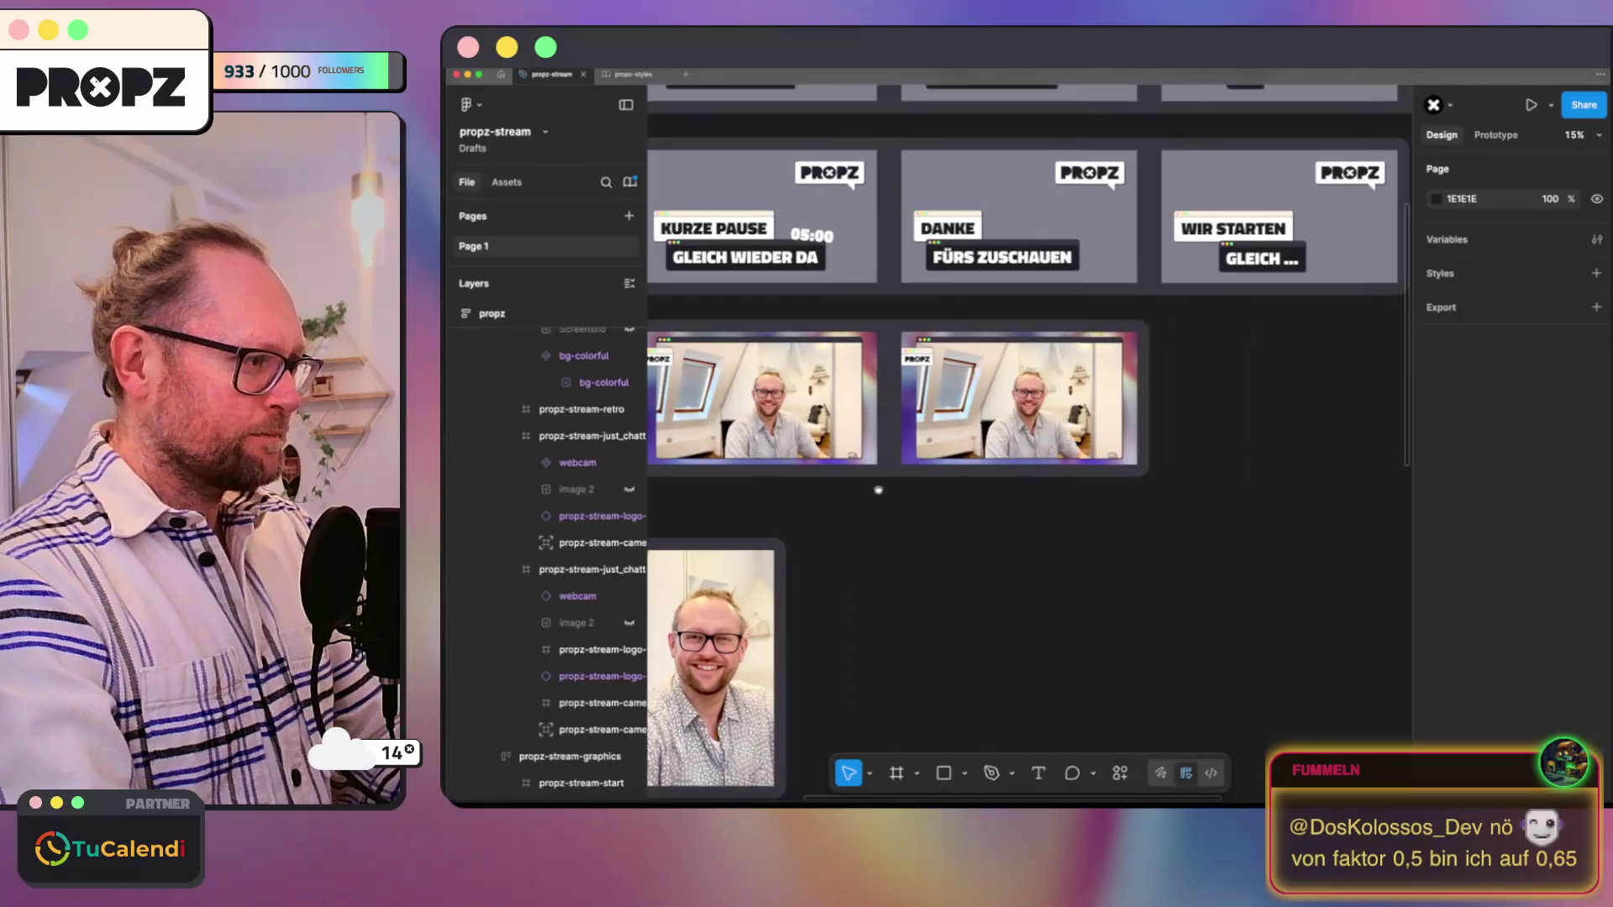
pyautogui.scroll(2, 878, 490)
pyautogui.scroll(3, 907, 441)
pyautogui.scroll(3, 941, 388)
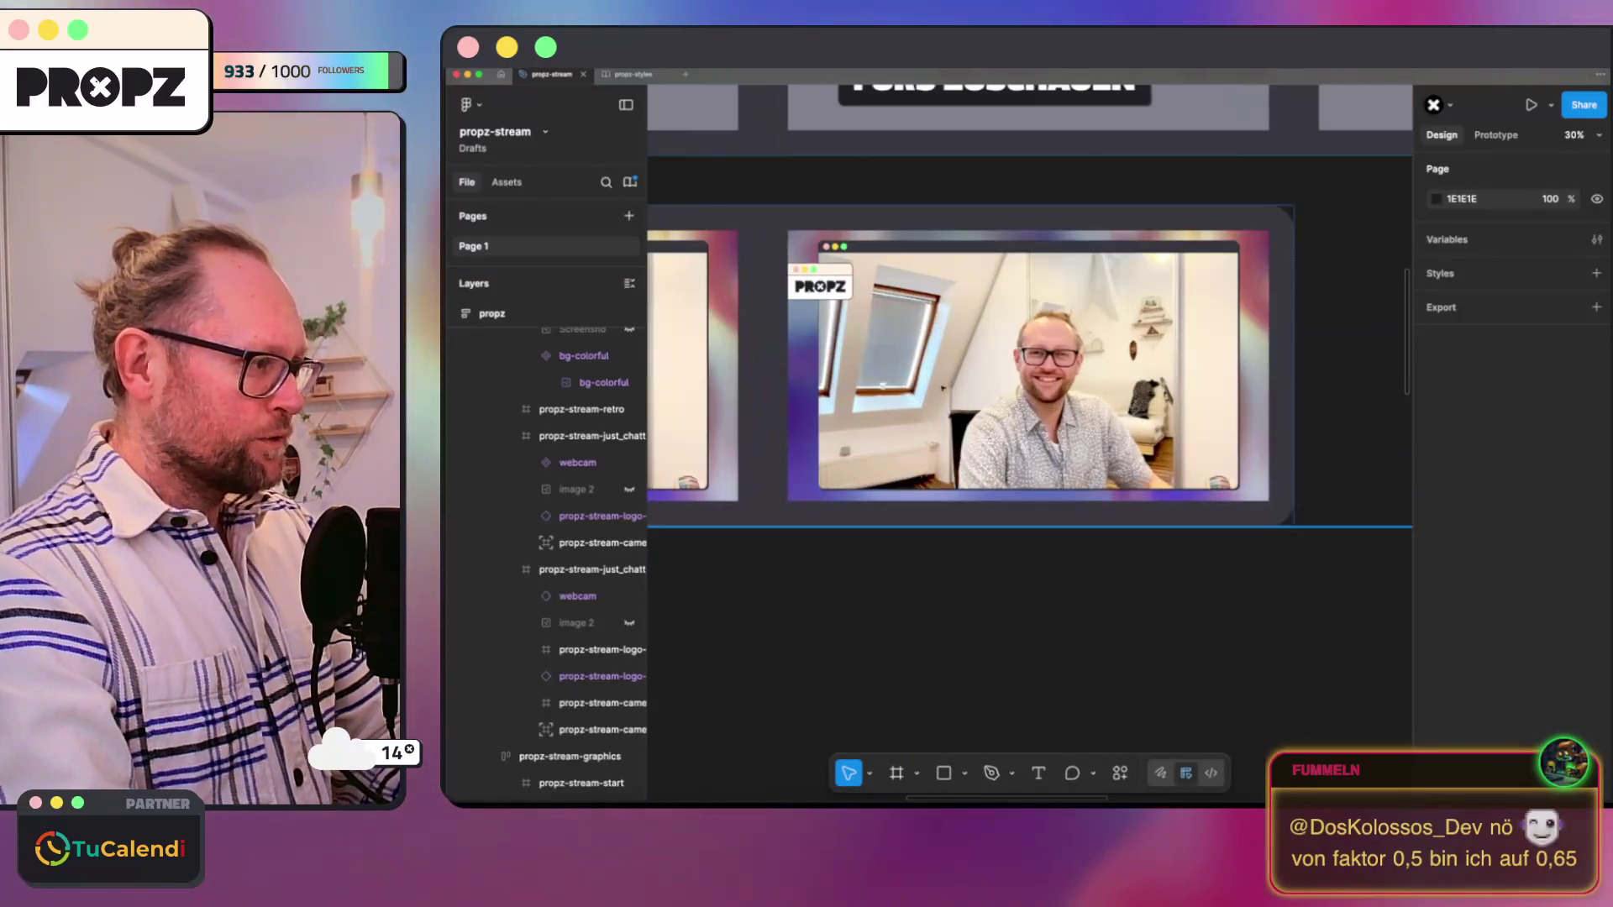
pyautogui.click(942, 388)
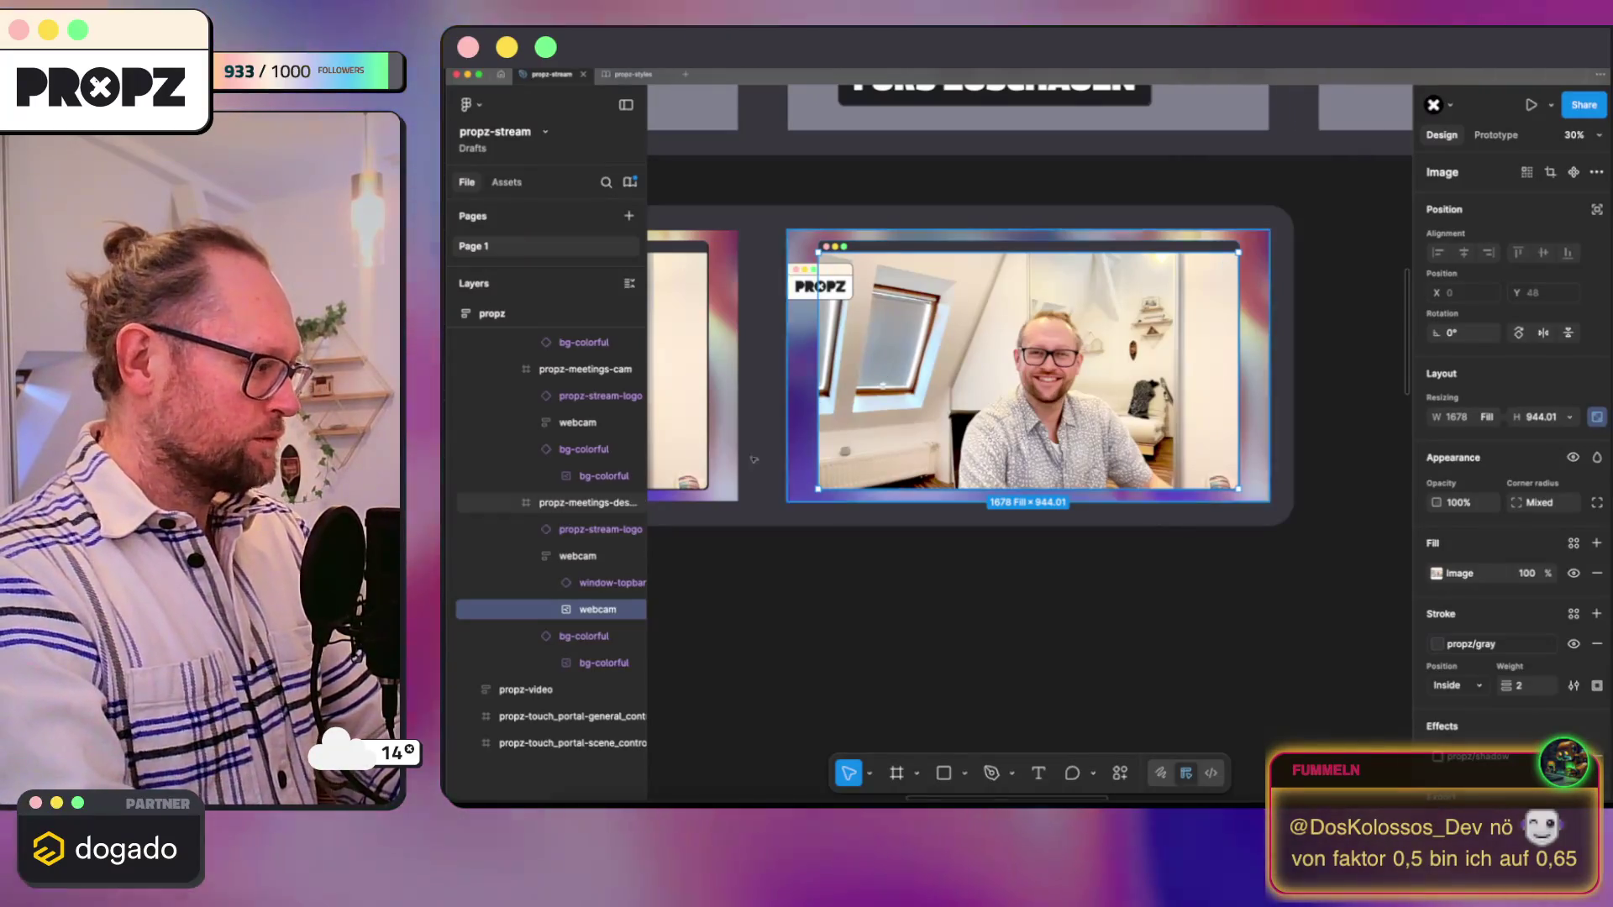
pyautogui.moveTo(593, 609)
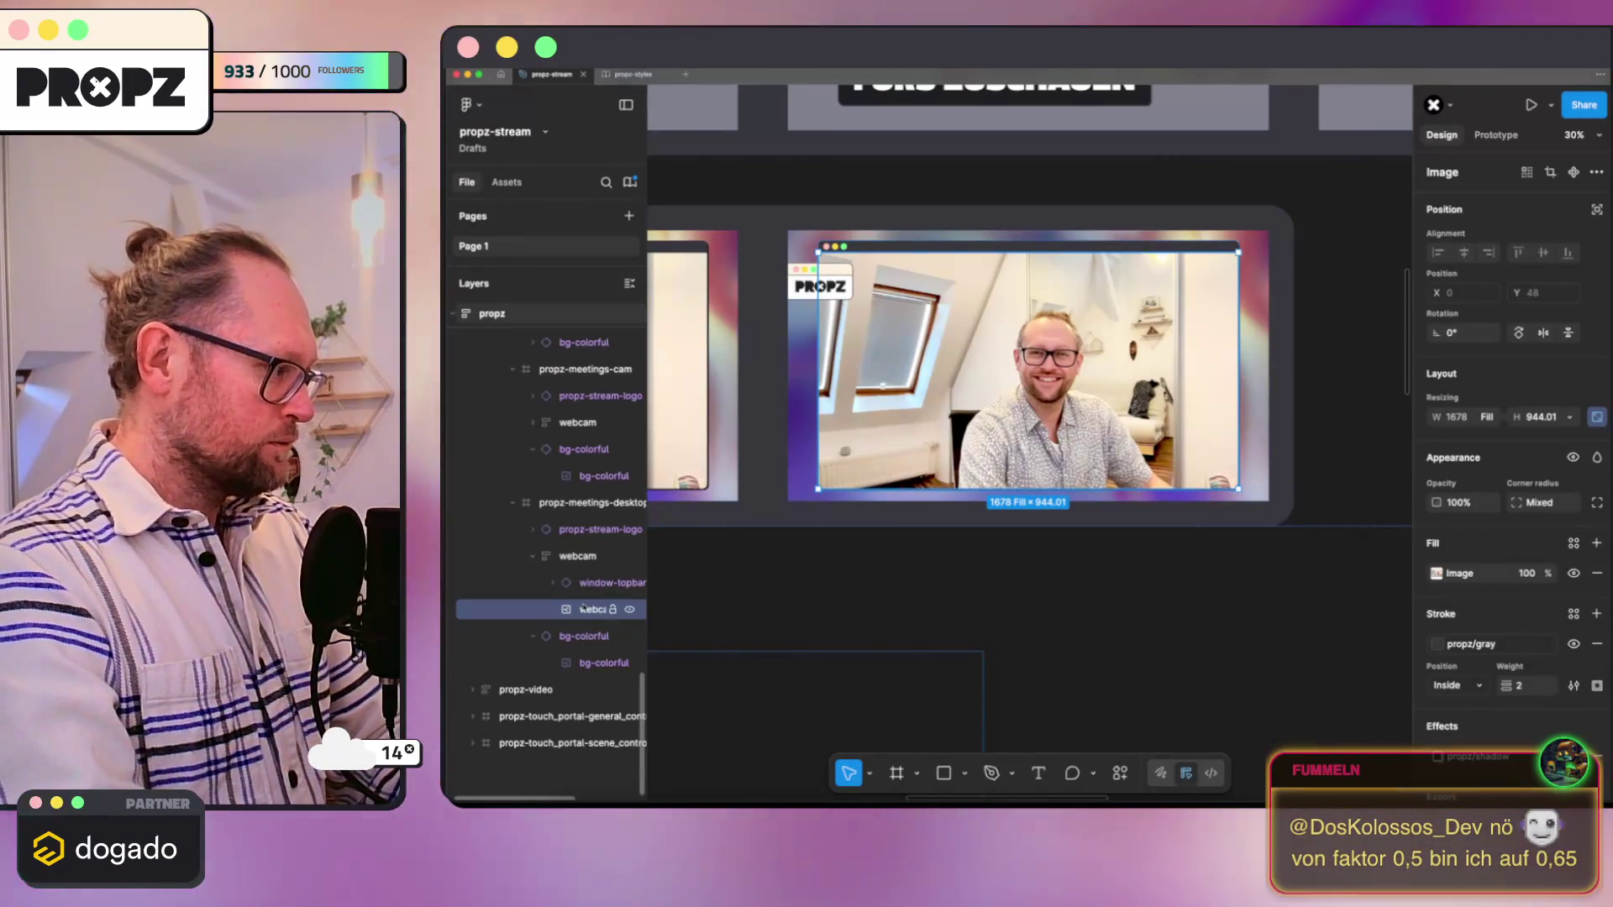
# Step: Paste a webcam component instance, delete the old webcam image, and set the instance to fill container width
pyautogui.press('super+v')
pyautogui.click(603, 609)
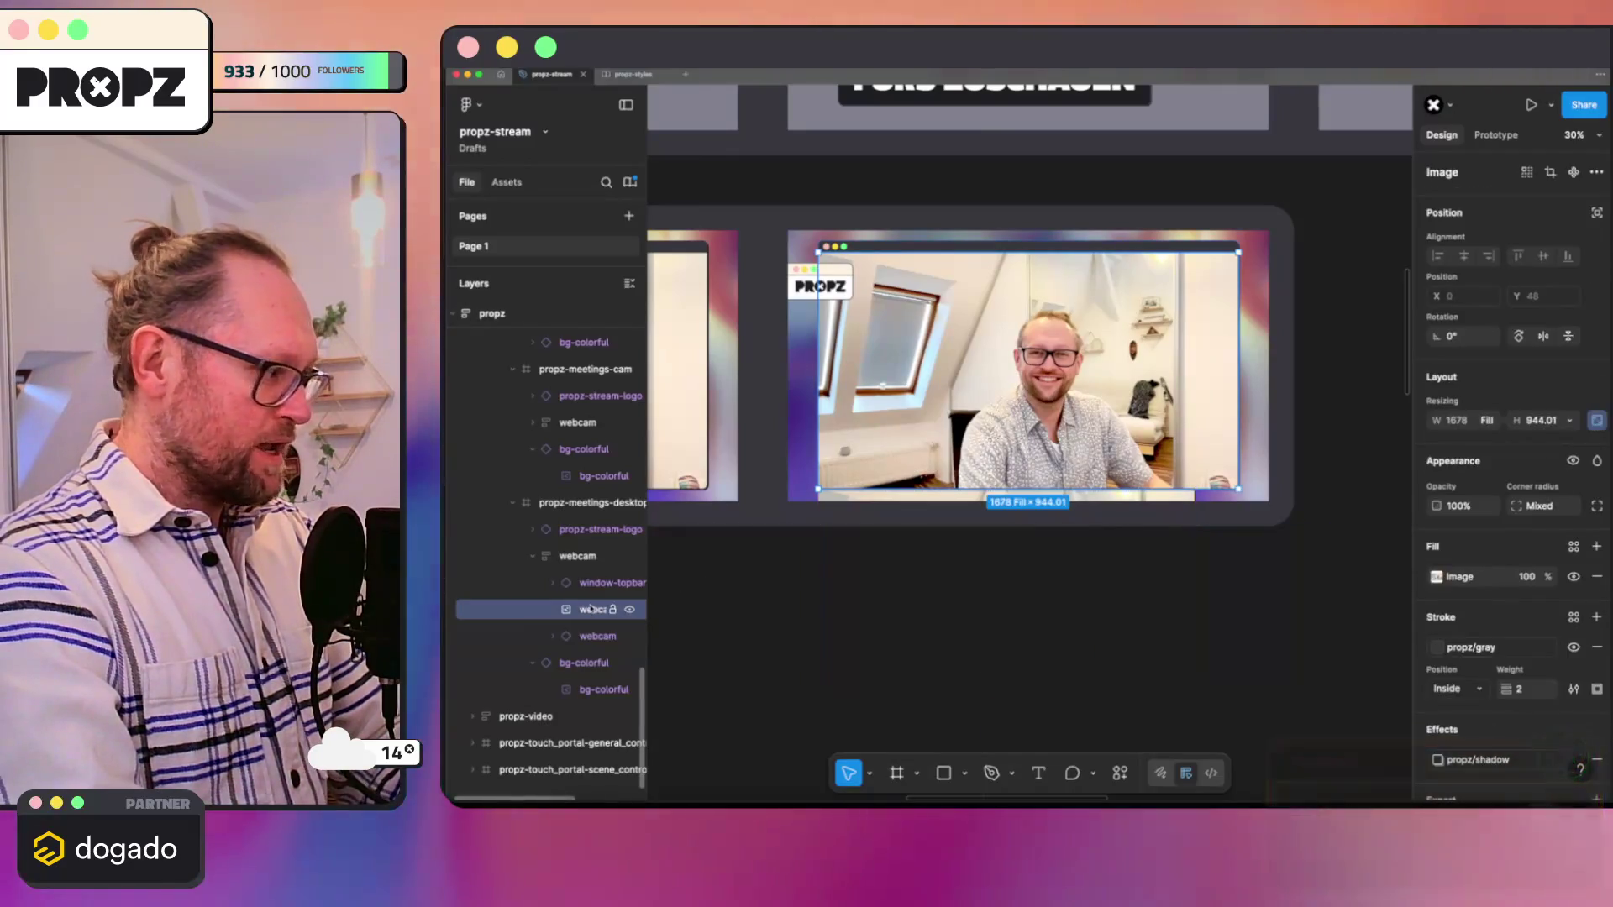
pyautogui.press('Delete')
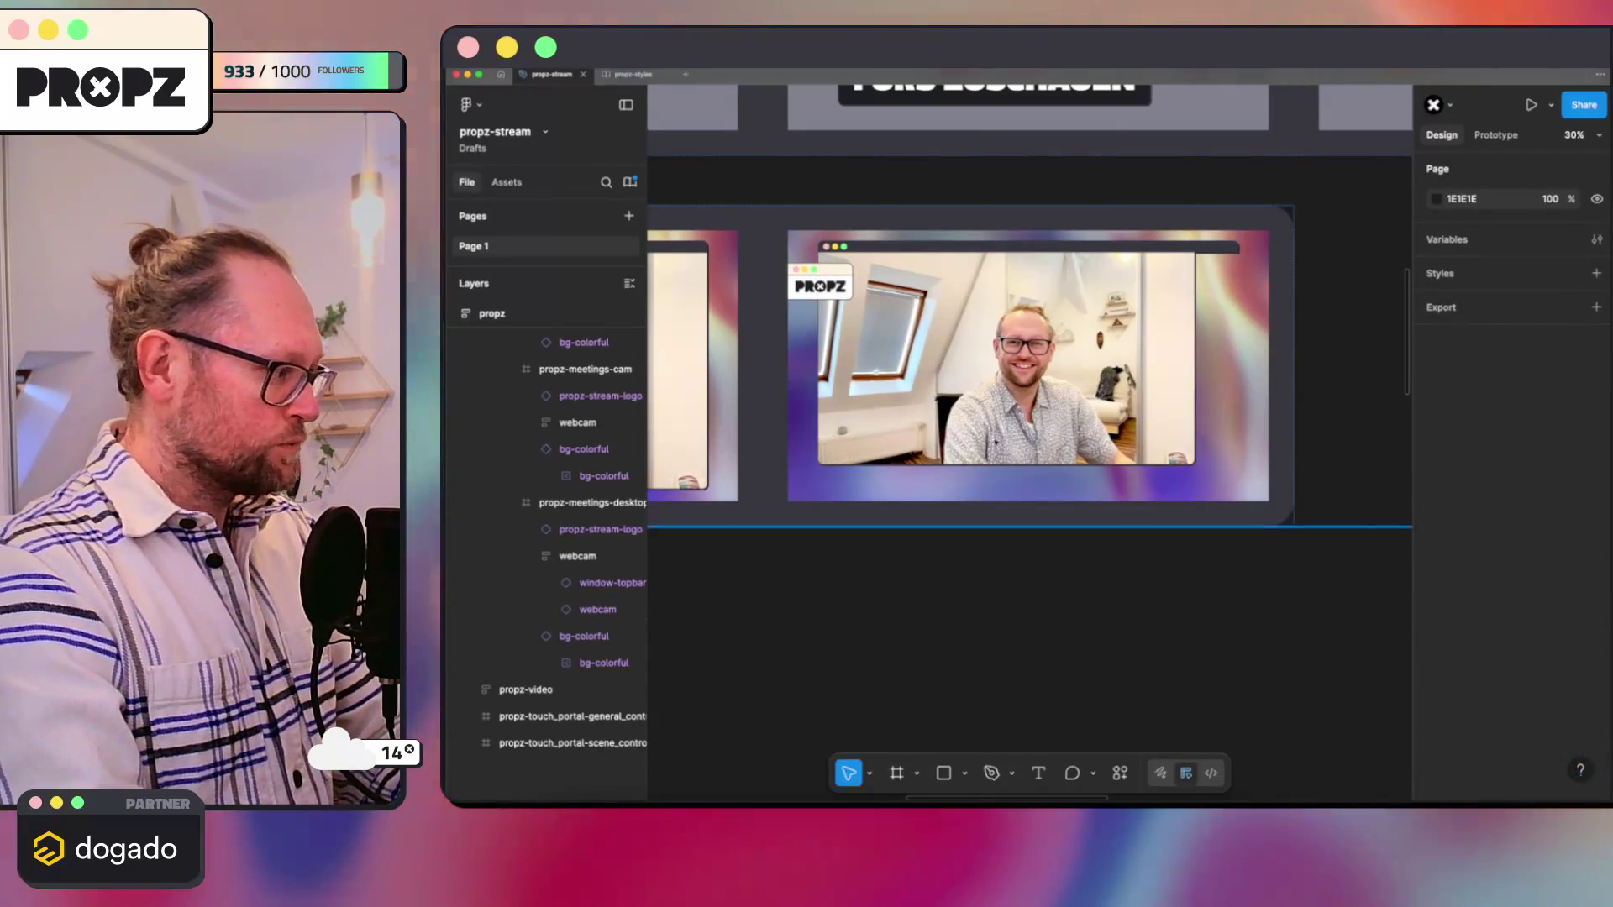
pyautogui.click(996, 461)
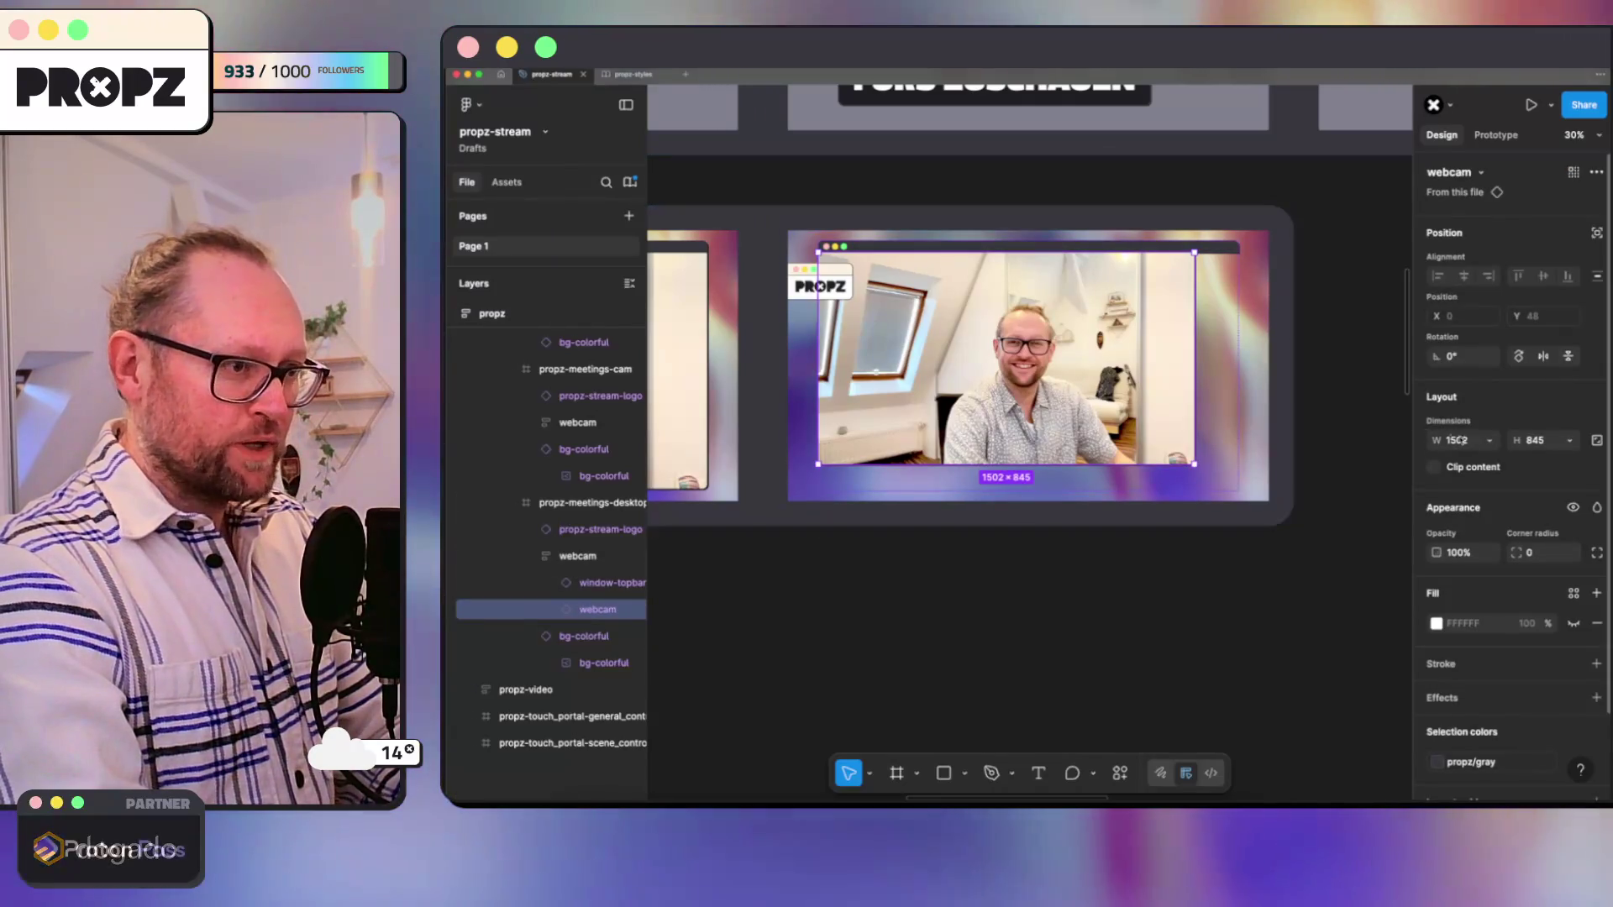
pyautogui.click(1488, 440)
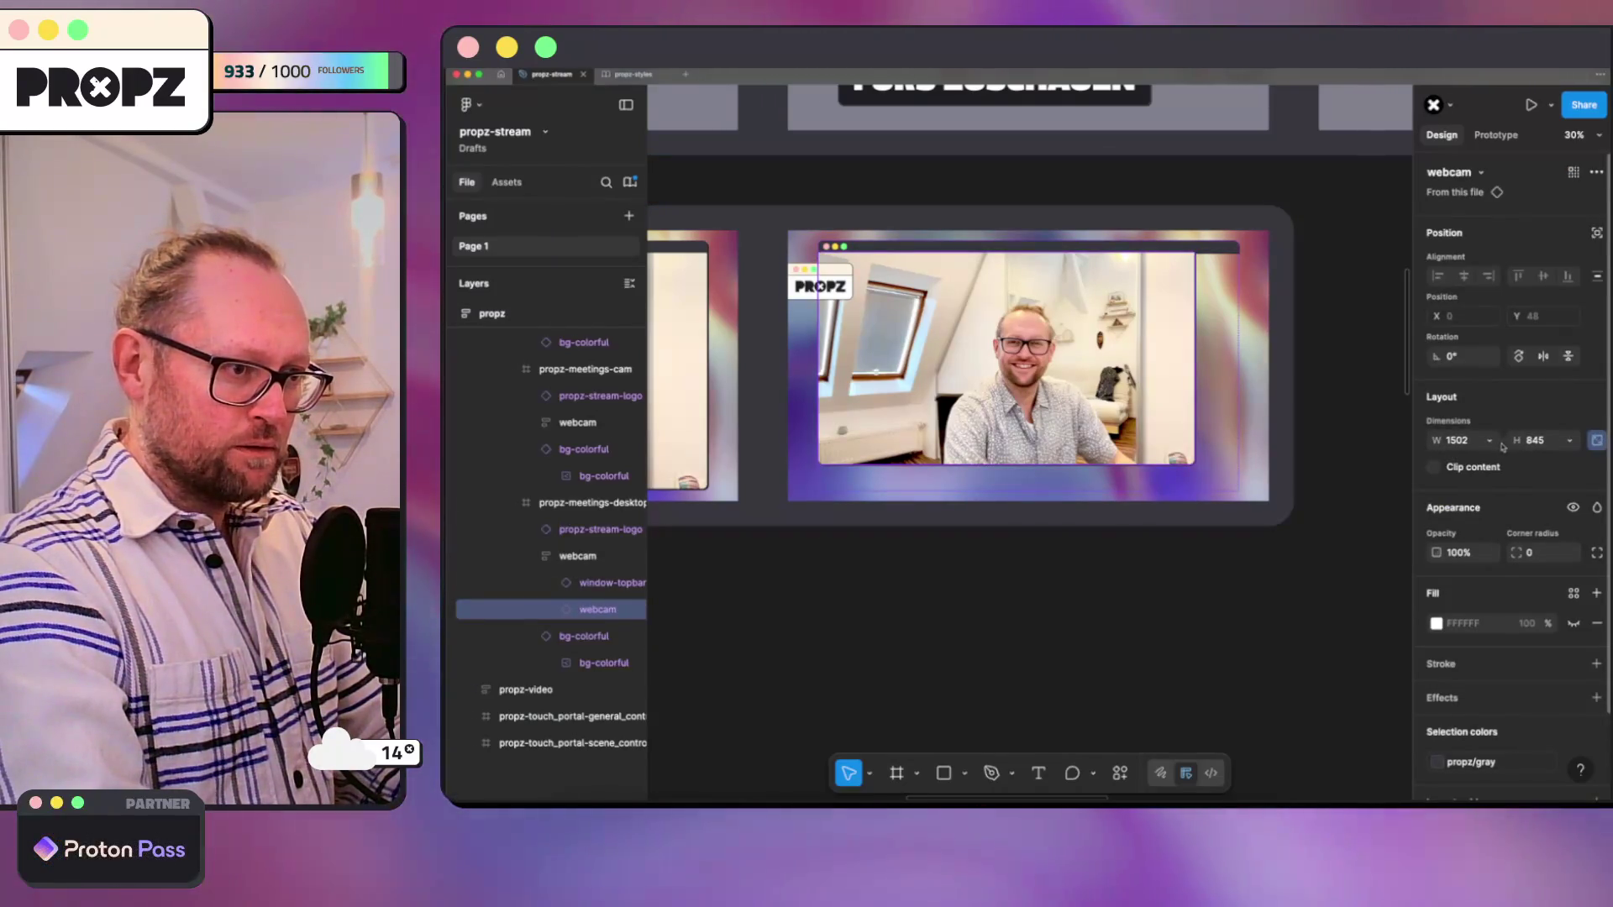
pyautogui.click(1488, 440)
pyautogui.click(1447, 457)
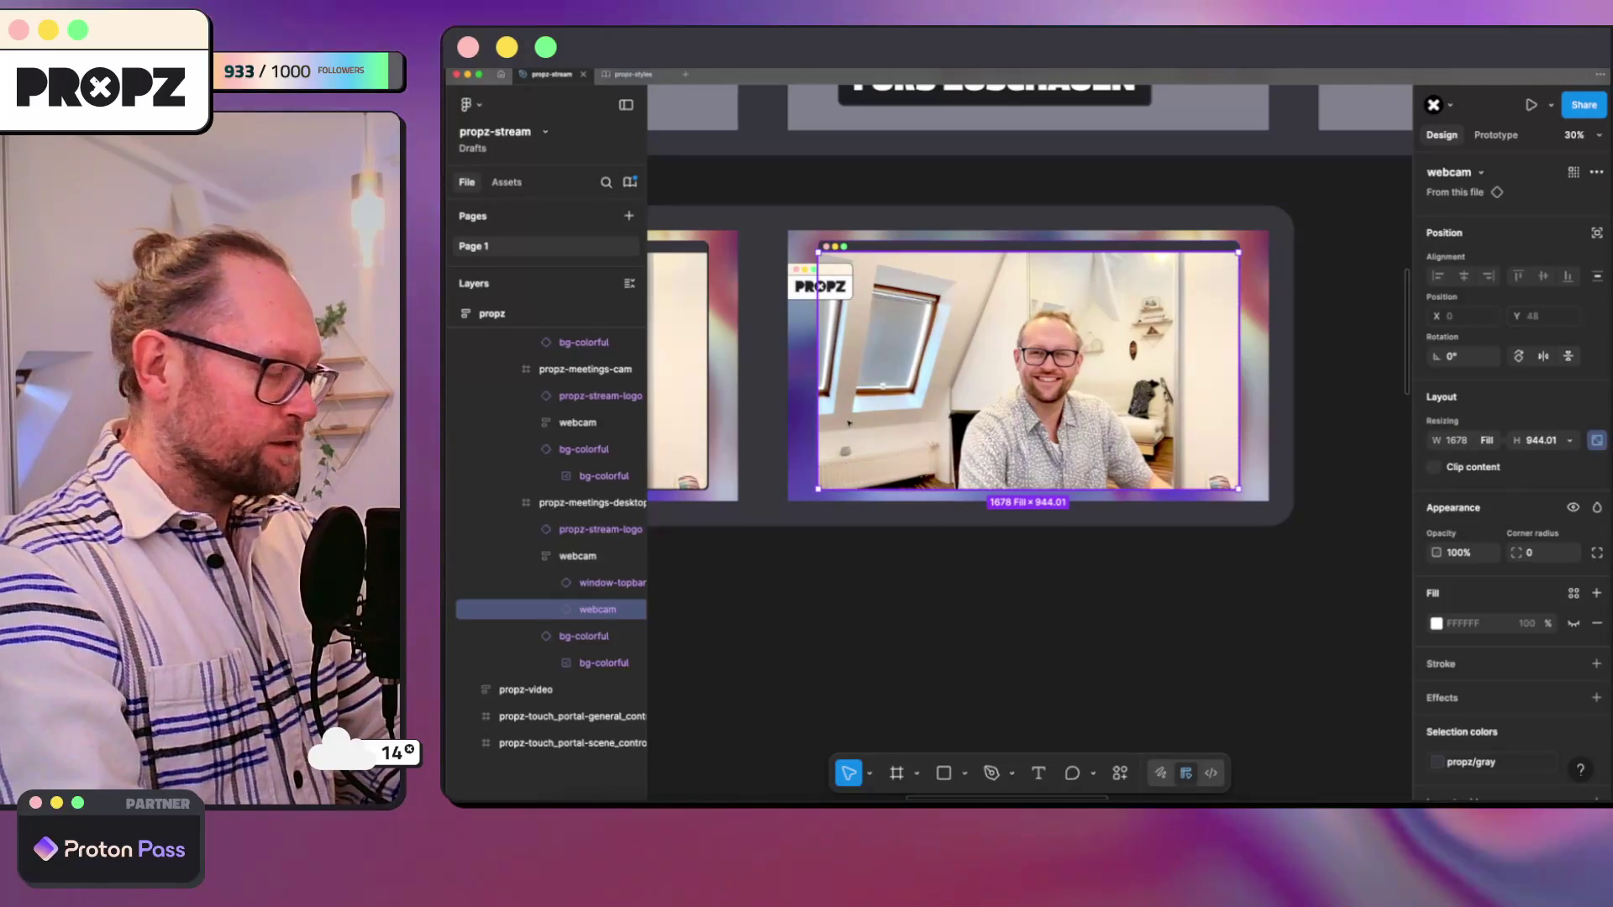
pyautogui.hscroll(-5, 757, 406)
# Step: Paste a fill-width webcam instance into the meetings-cam frame and try removing its stretched image layer
pyautogui.click(813, 410)
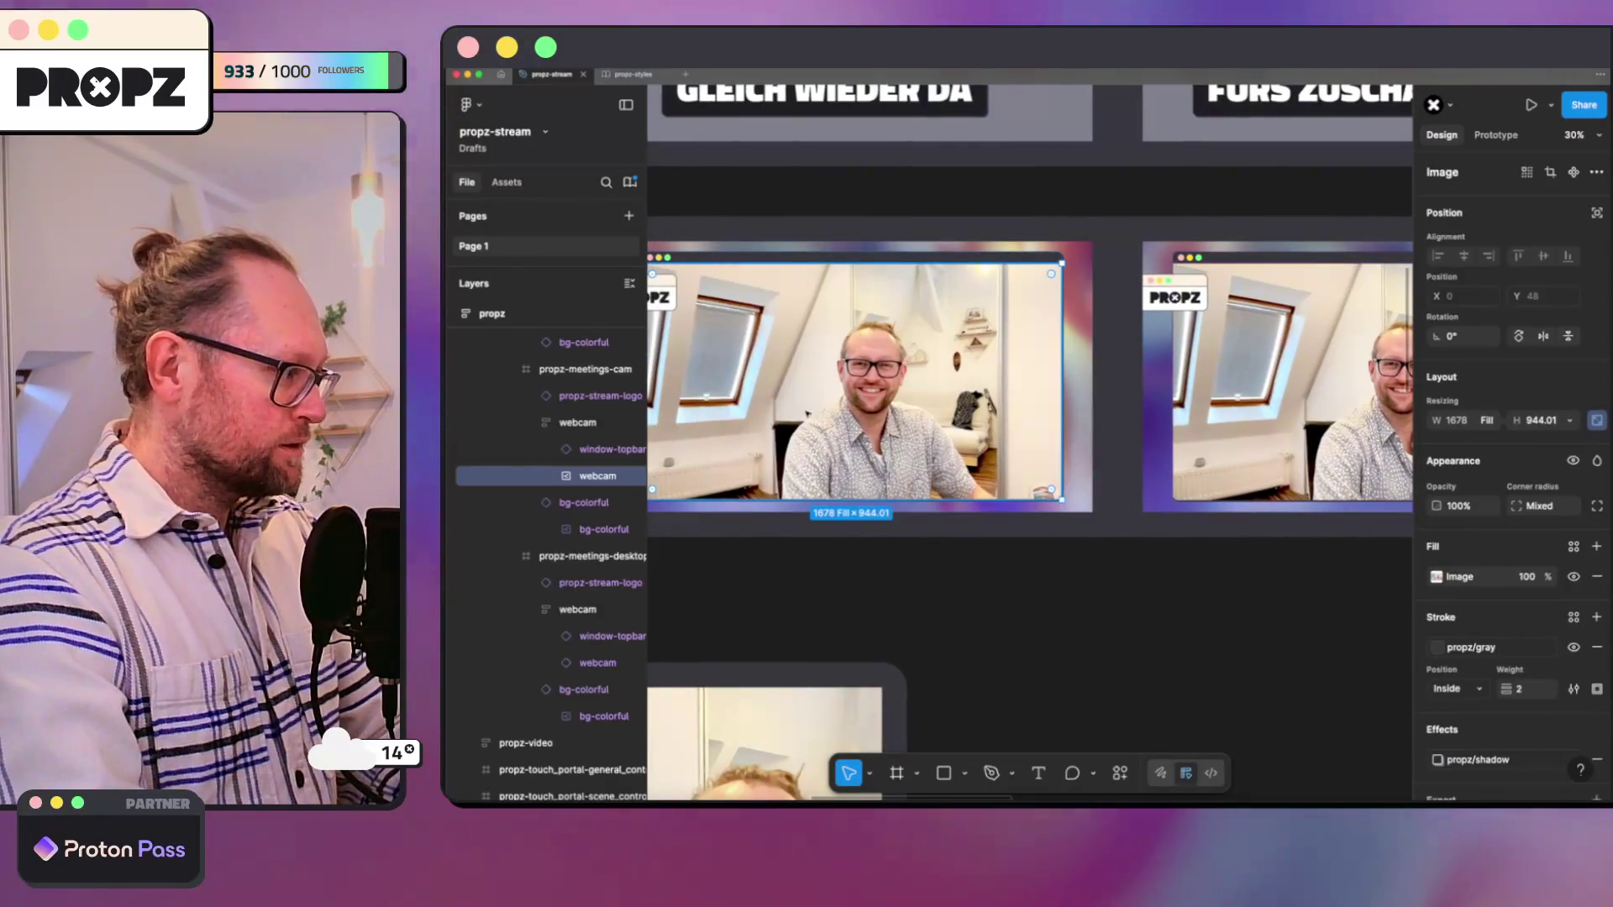
pyautogui.press('super+v')
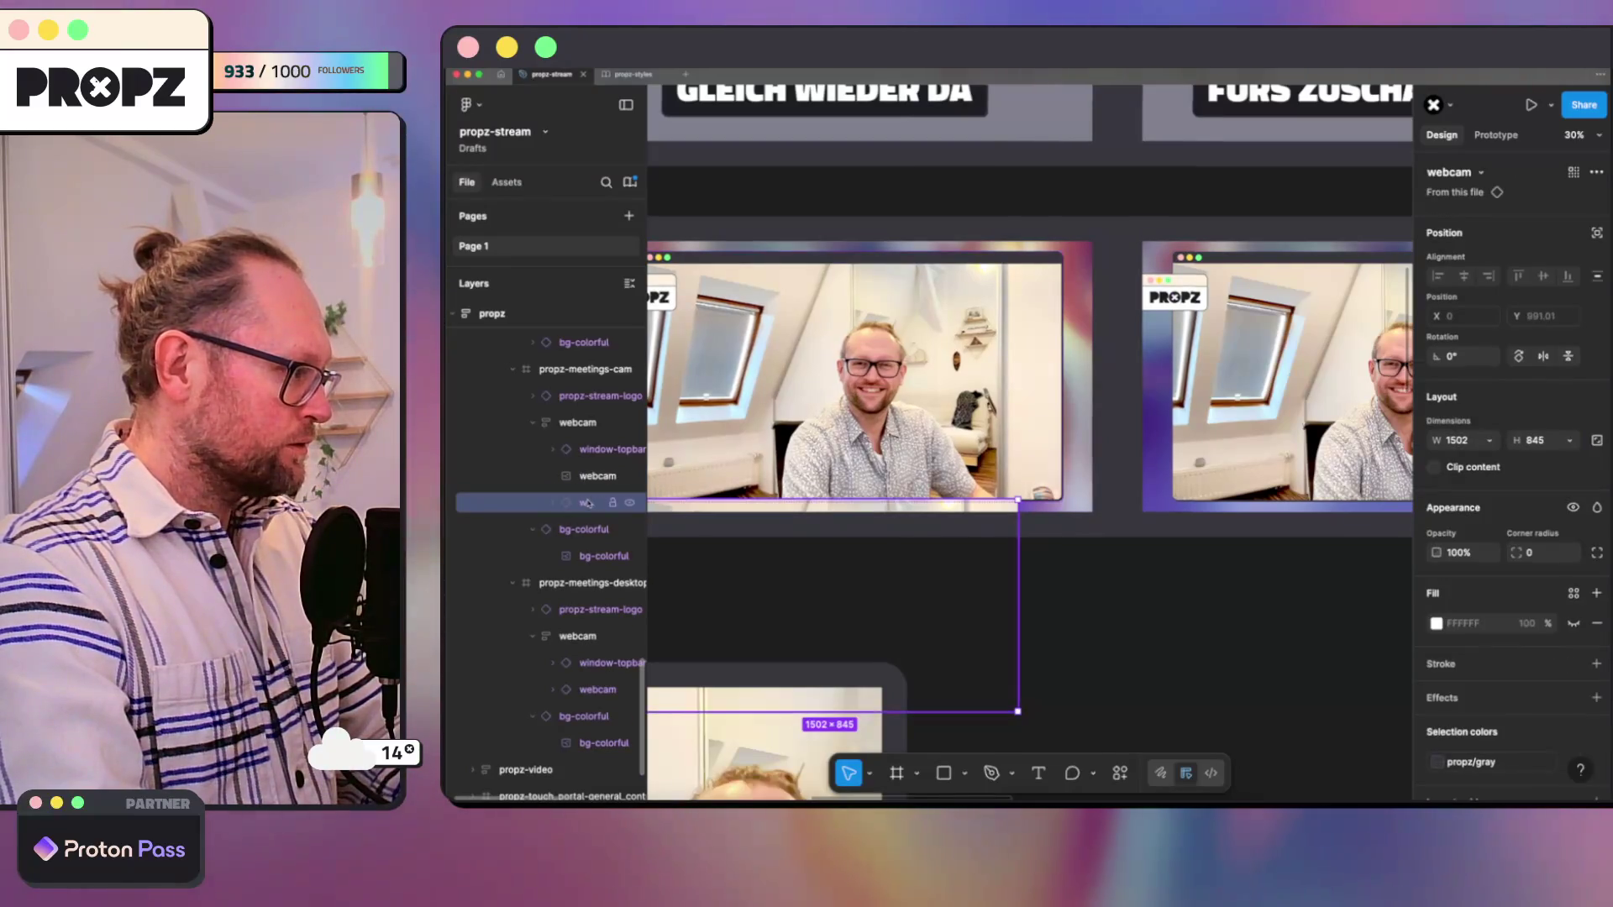
pyautogui.click(1477, 460)
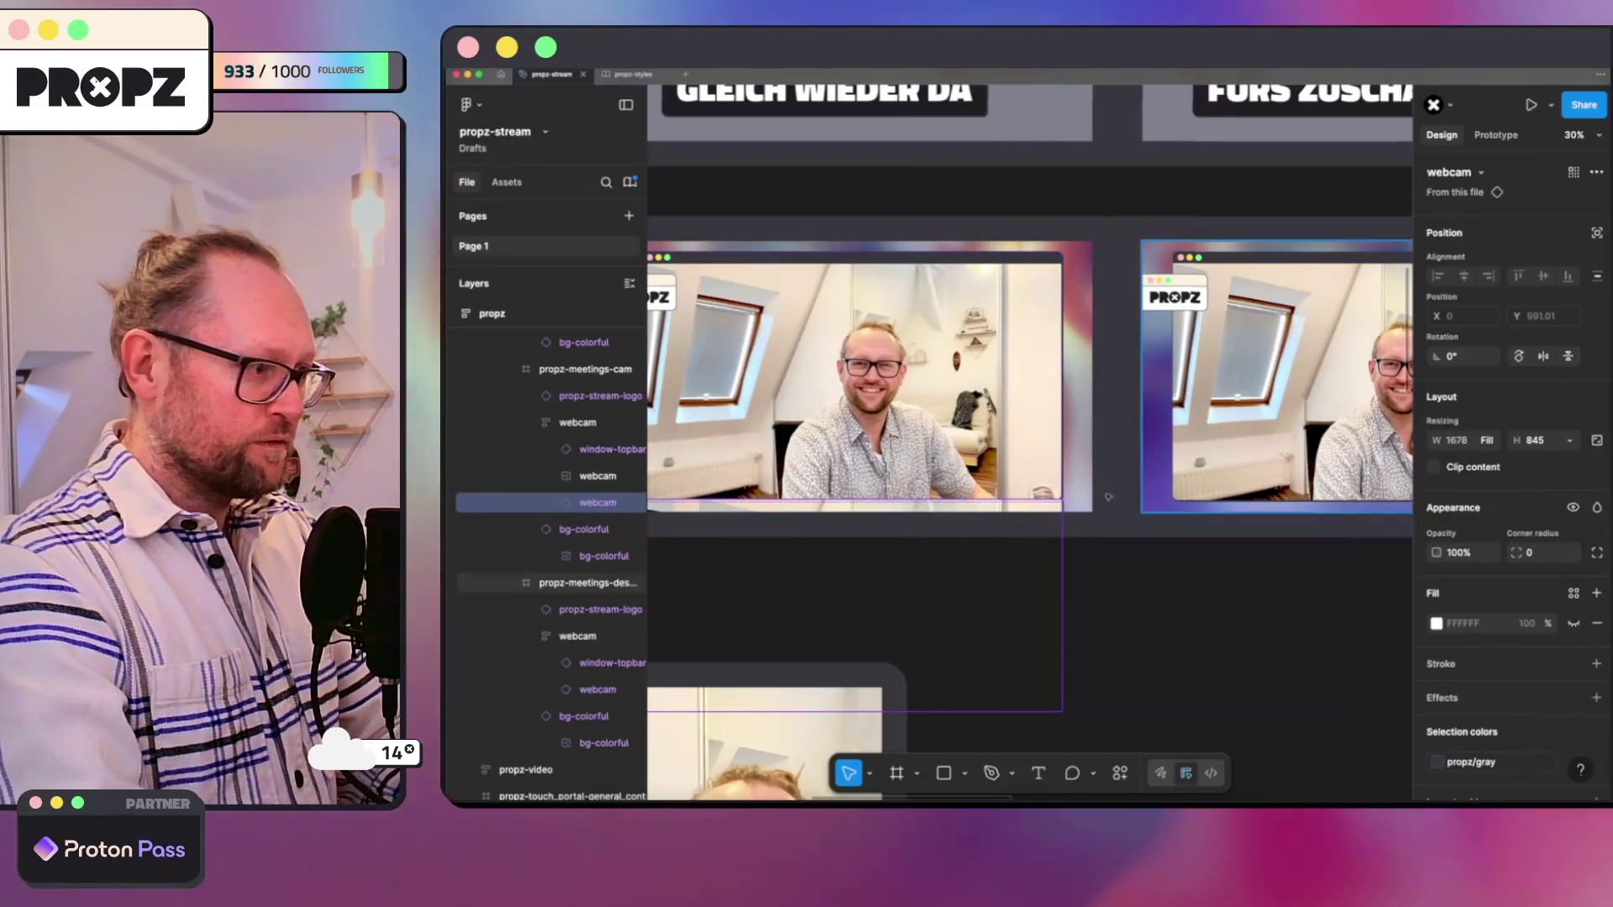
pyautogui.click(591, 476)
pyautogui.press('Delete')
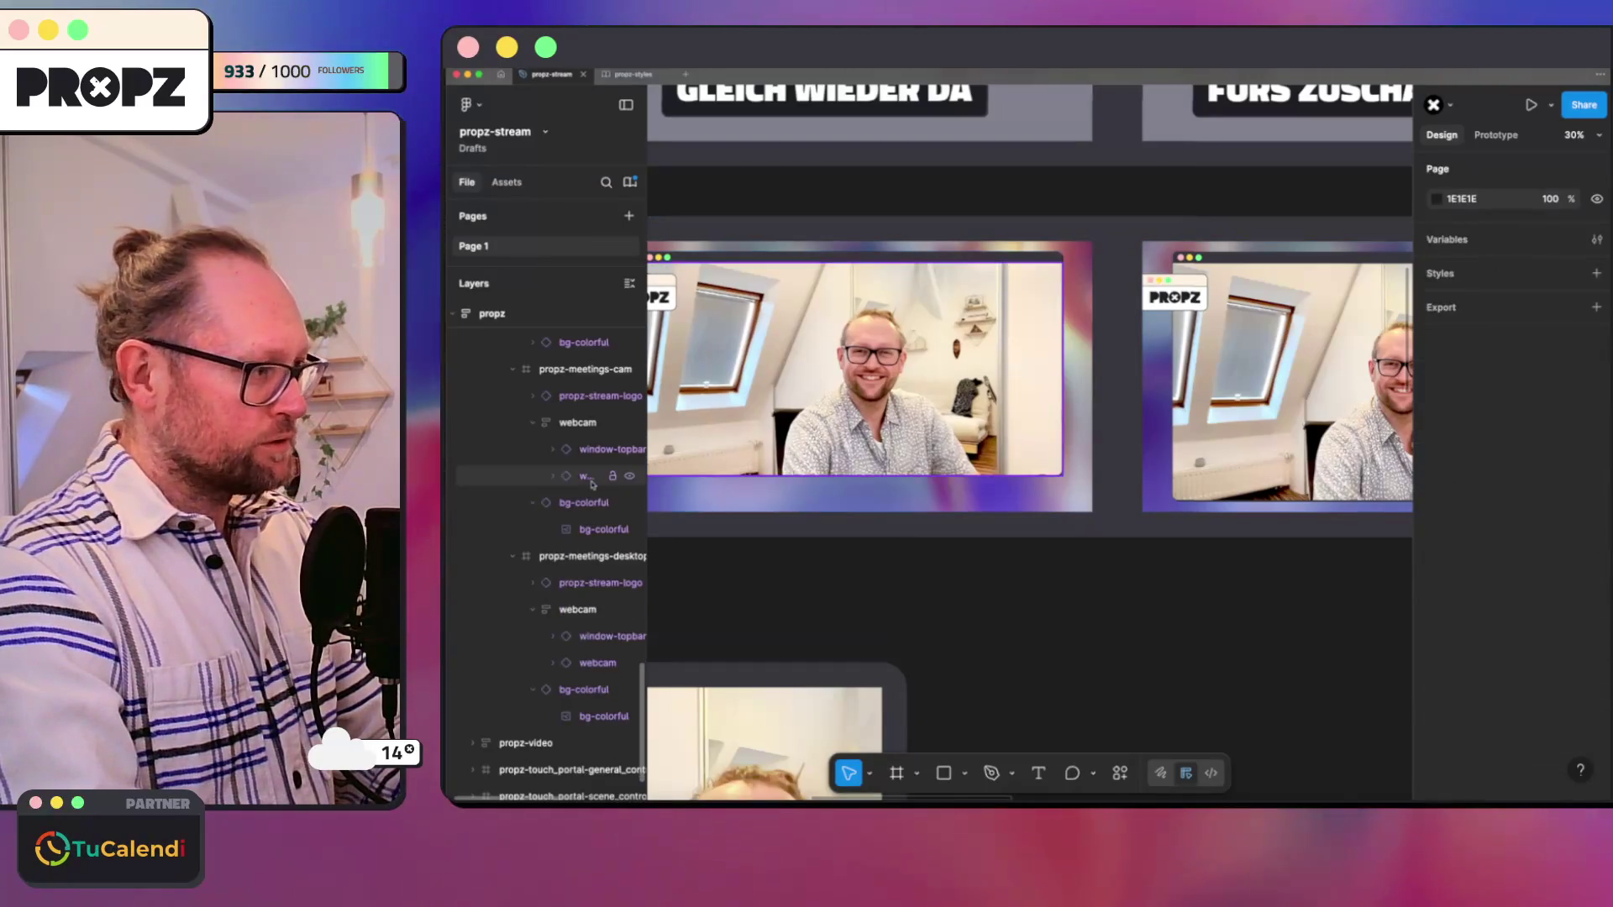
pyautogui.hotkey('ctrl', 'z')
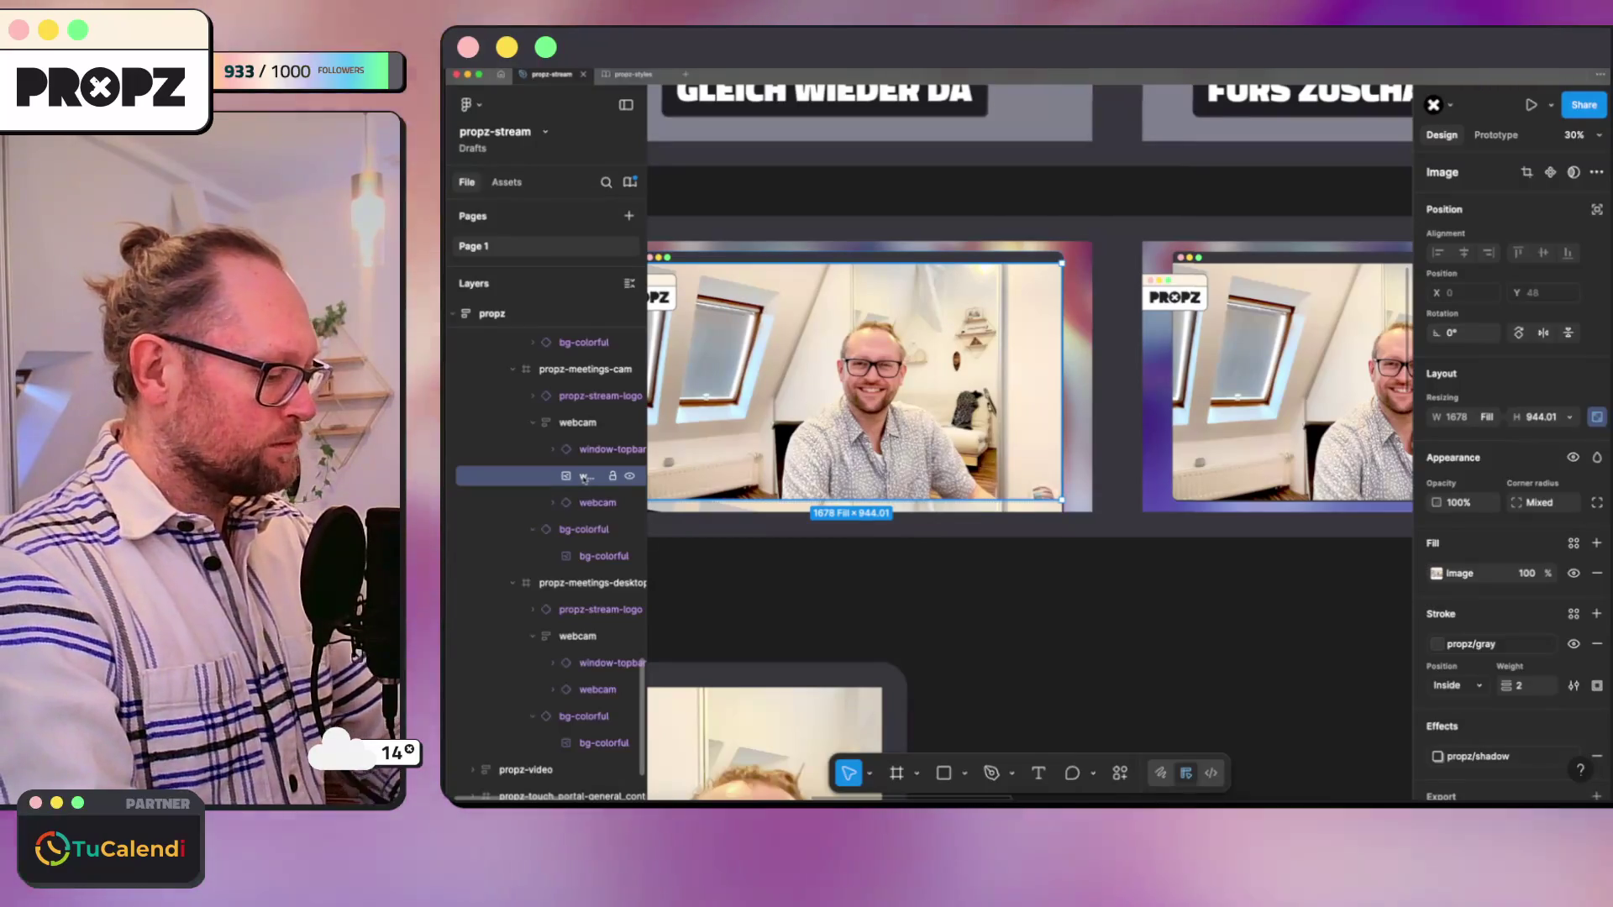
# Step: Delete the extra image layer from the meetings-cam webcam so the instance shows its own picture
pyautogui.press('Tab')
pyautogui.click(586, 476)
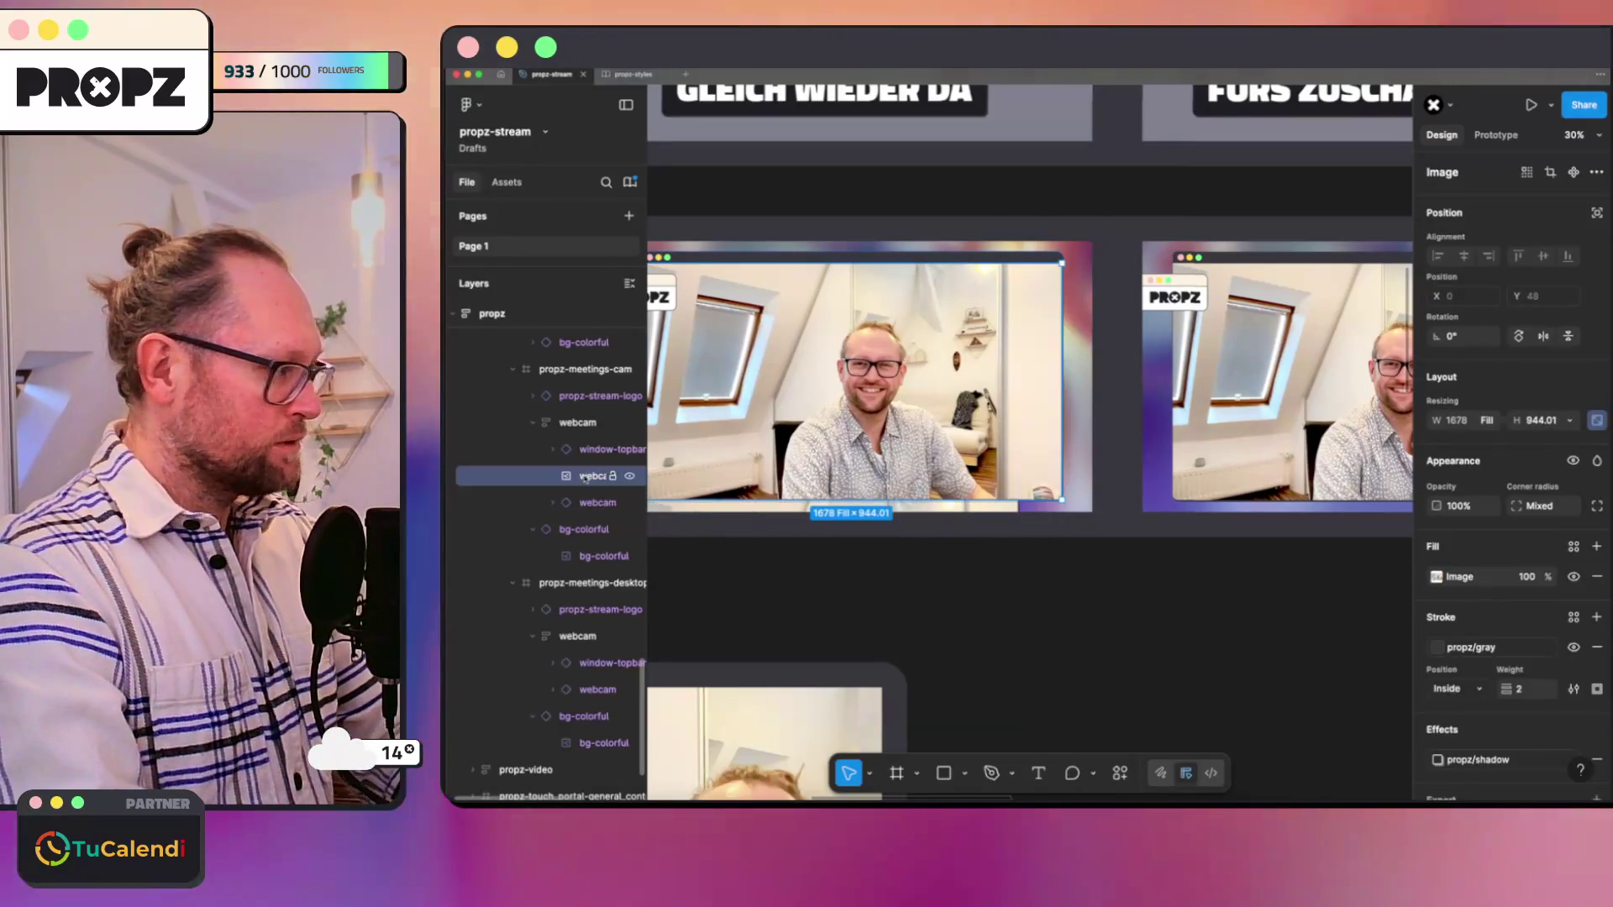
pyautogui.press('Delete')
pyautogui.click(586, 476)
pyautogui.rightClick(586, 477)
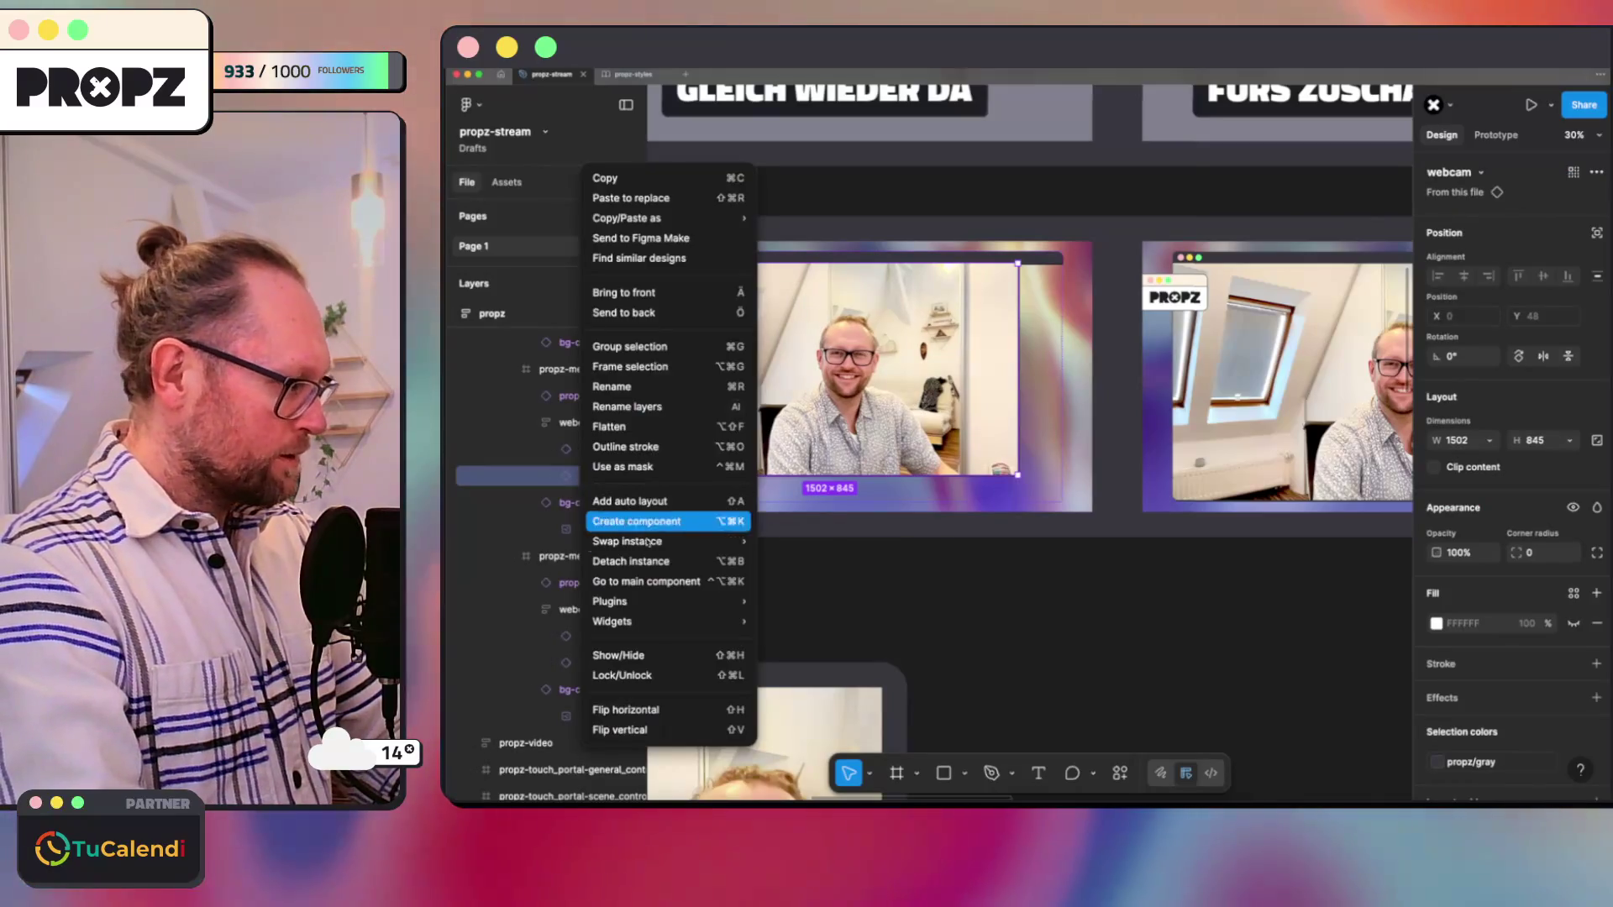
# Step: Jump to the main webcam component and inspect its width value
pyautogui.click(658, 583)
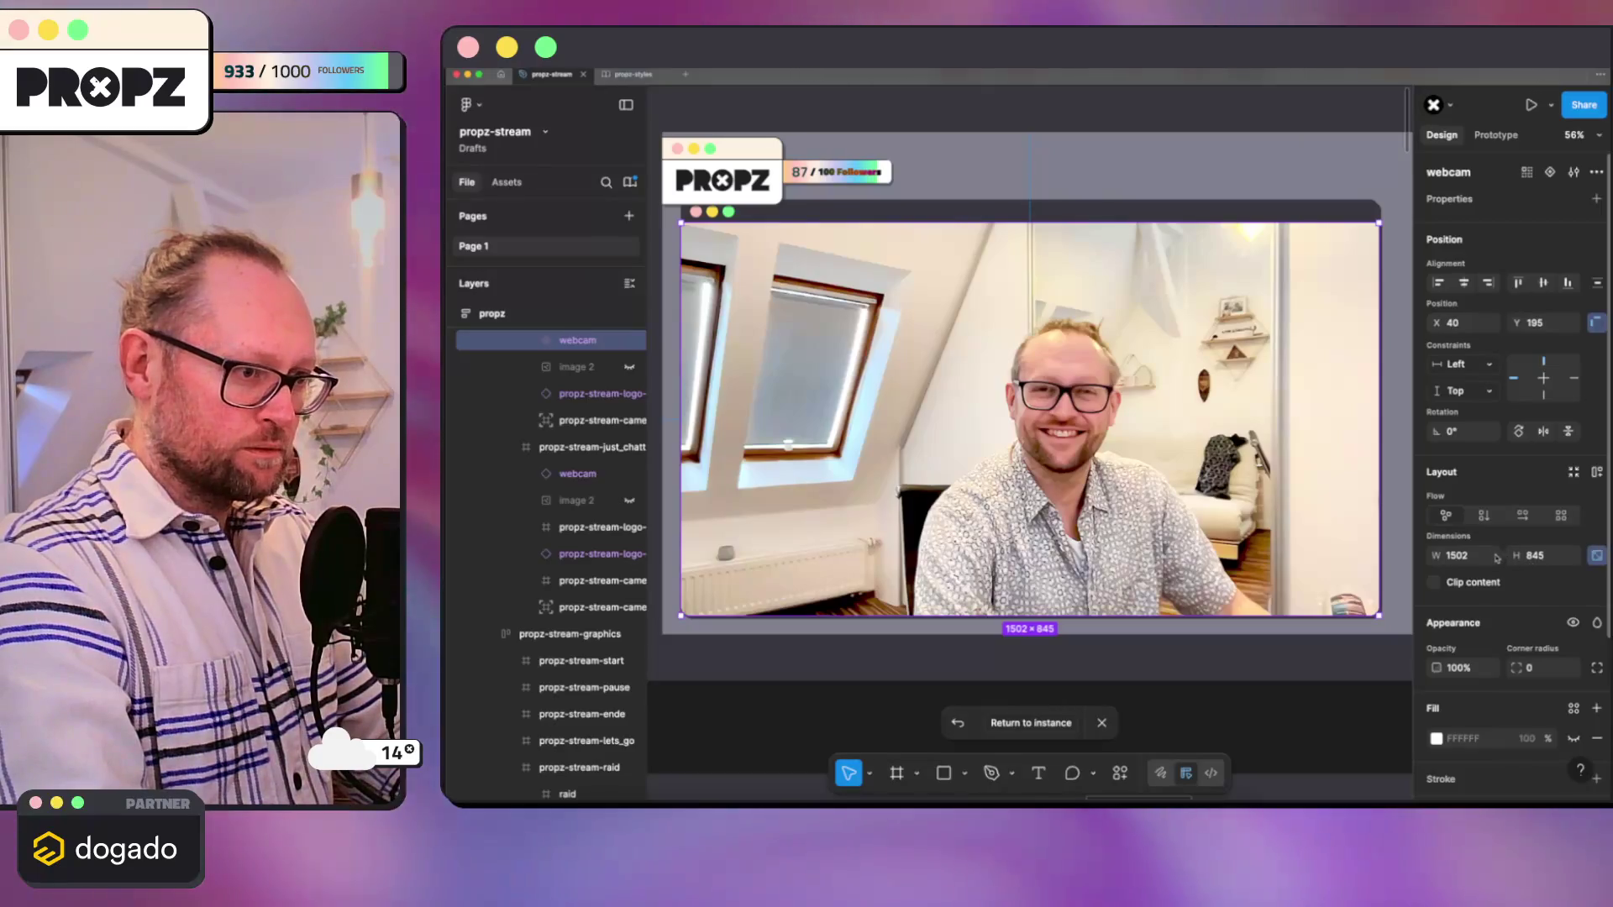
pyautogui.click(1492, 560)
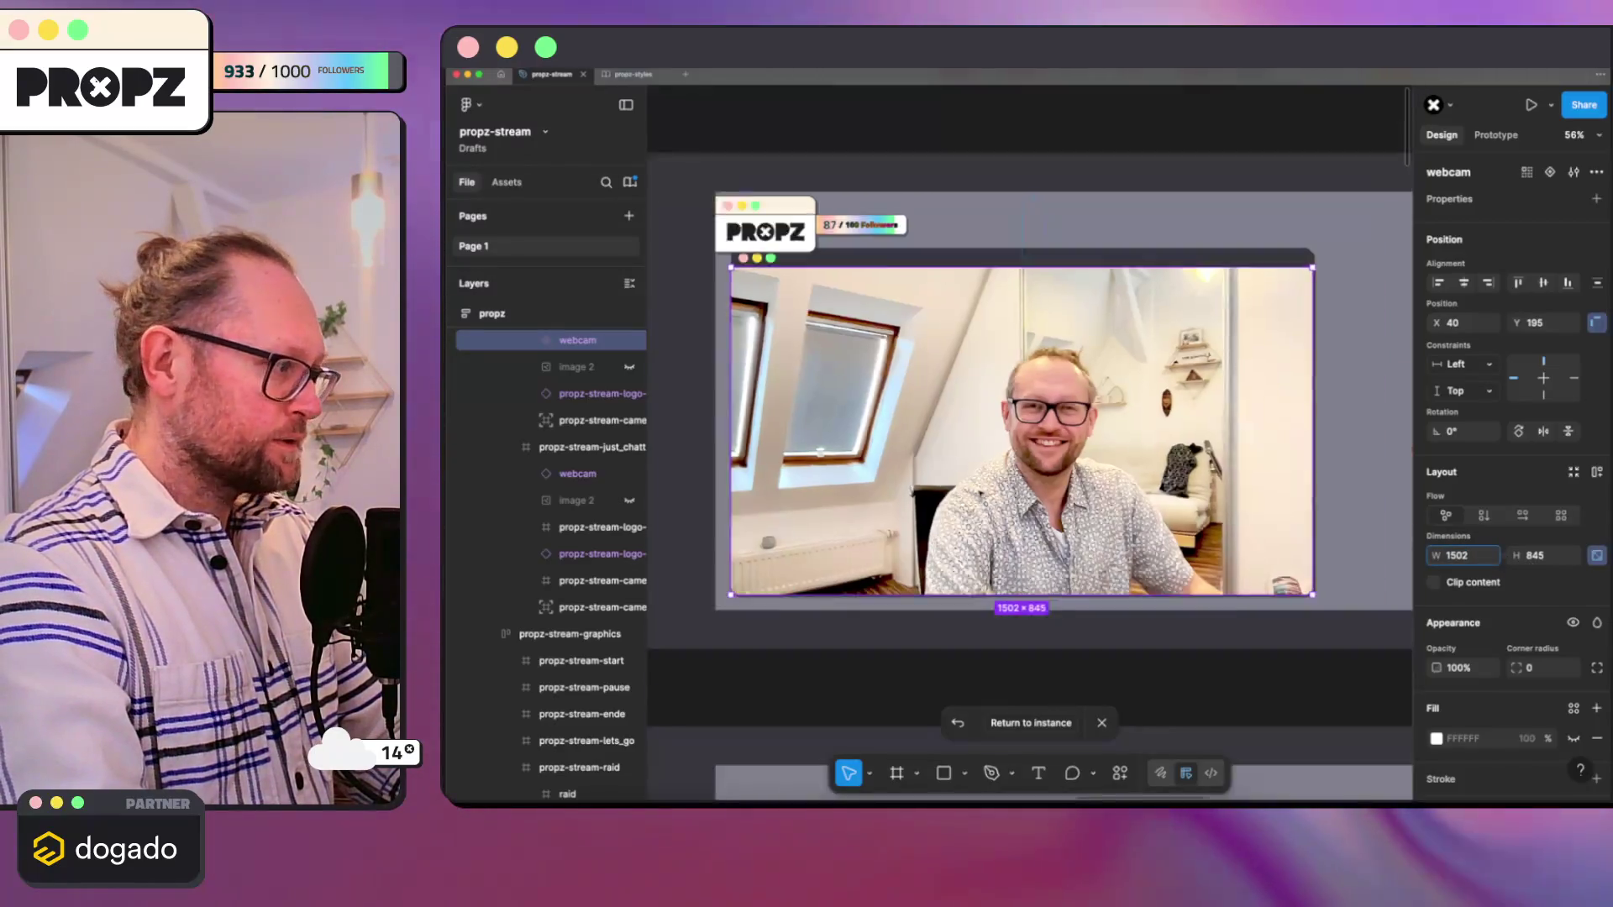
pyautogui.scroll(-5, 1348, 556)
pyautogui.click(1099, 412)
pyautogui.hotkey('ctrl', 'z')
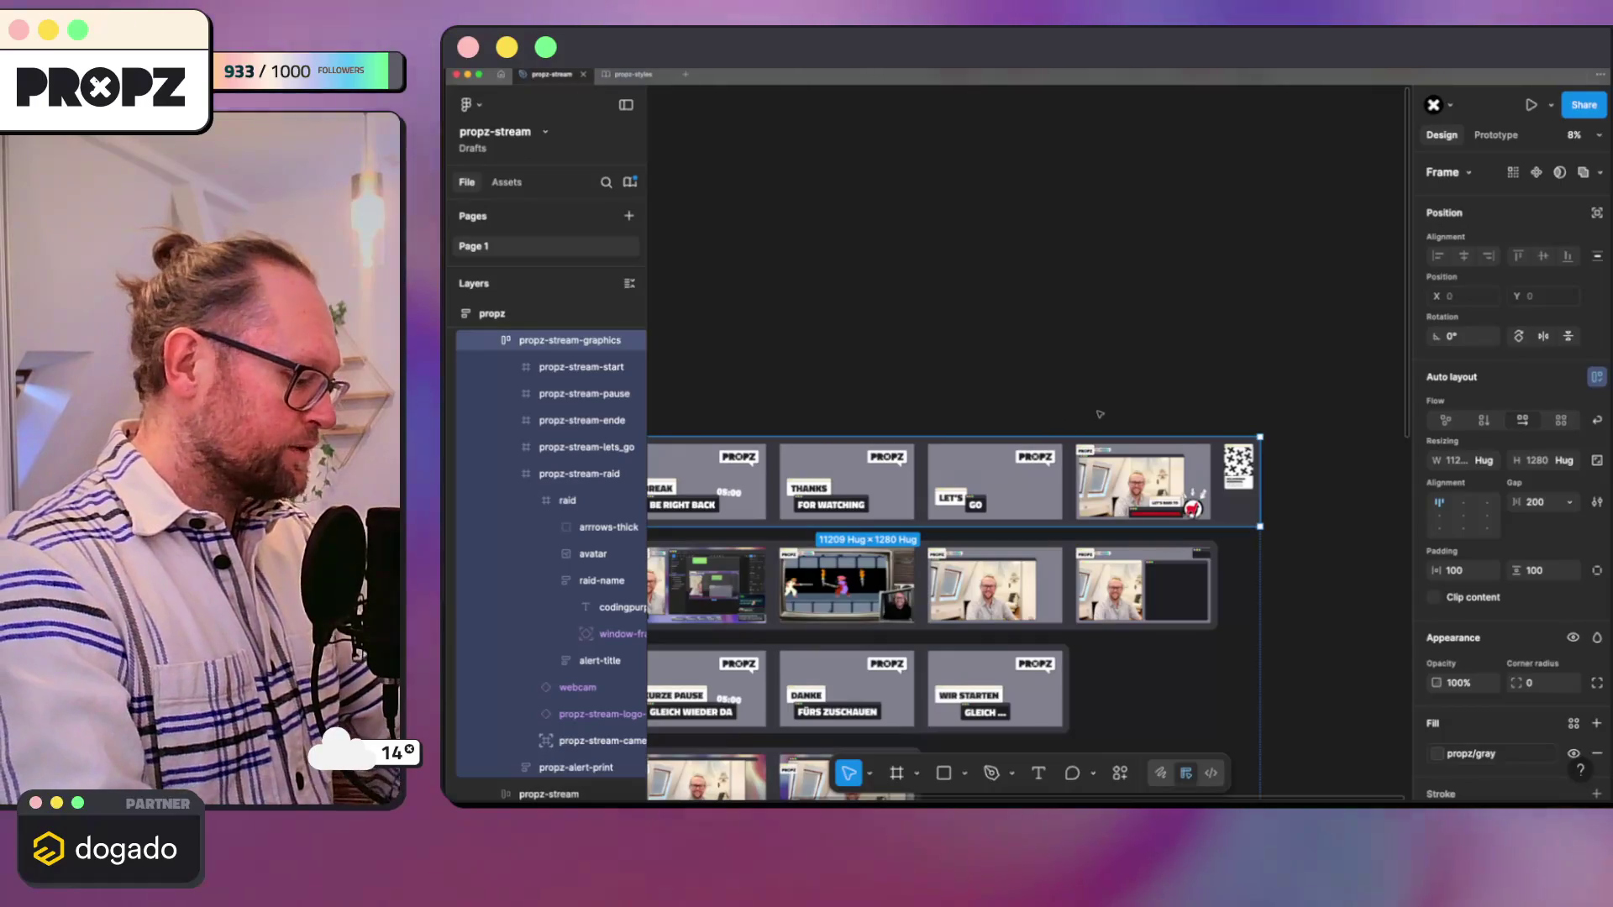
pyautogui.scroll(-4, 853, 405)
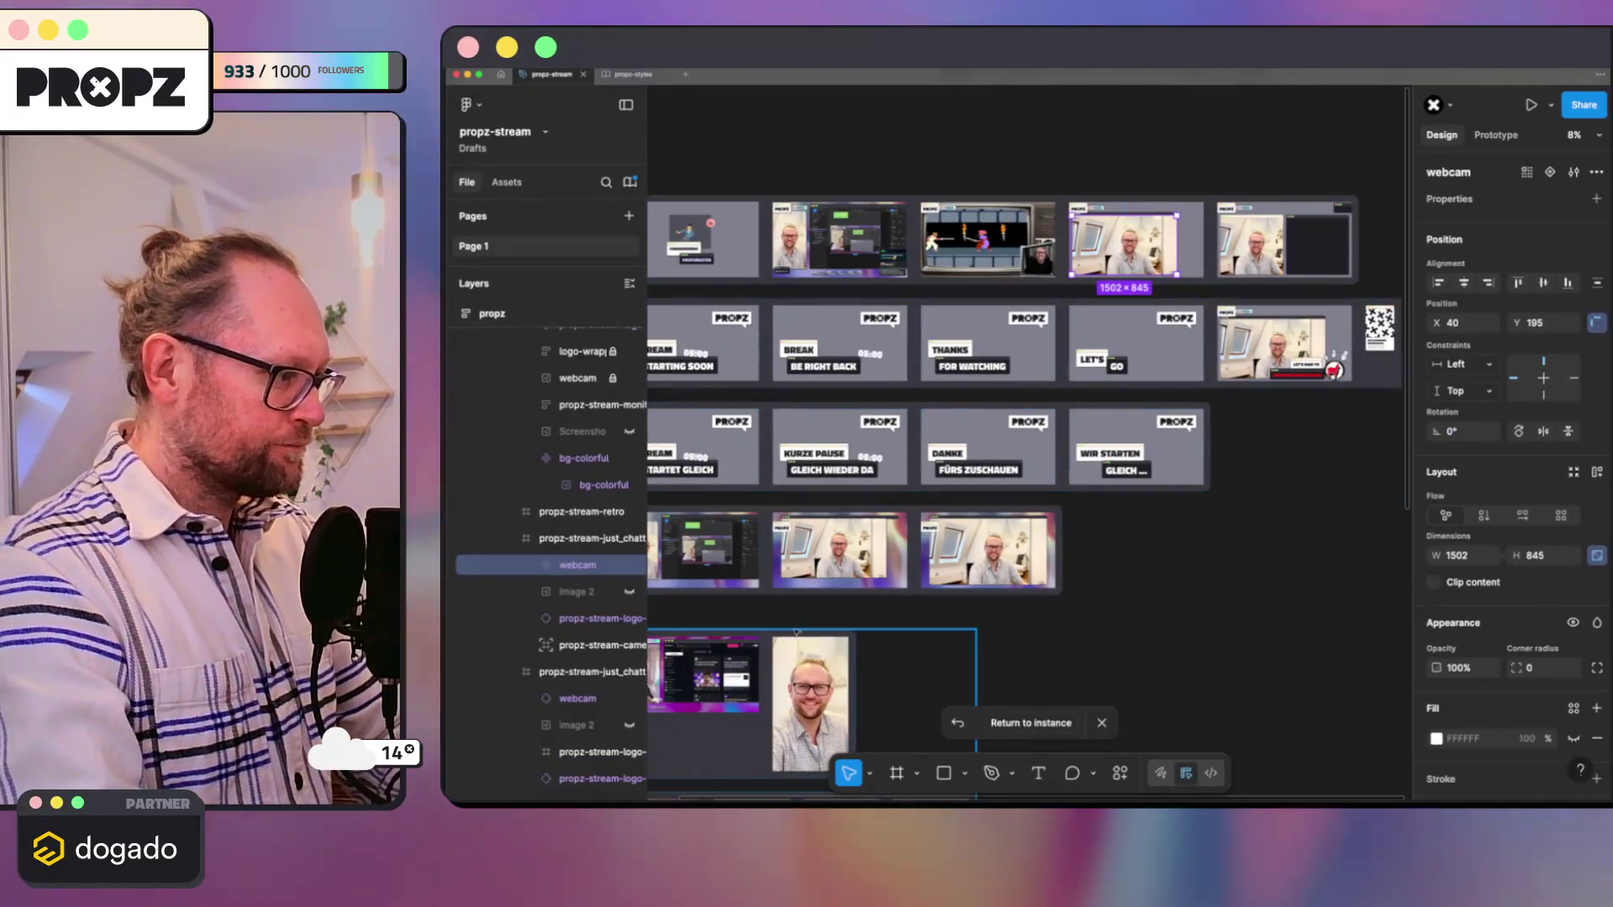
pyautogui.scroll(5, 964, 543)
# Step: Make the meetings-cam webcam instance fill its container width
pyautogui.doubleClick(1053, 551)
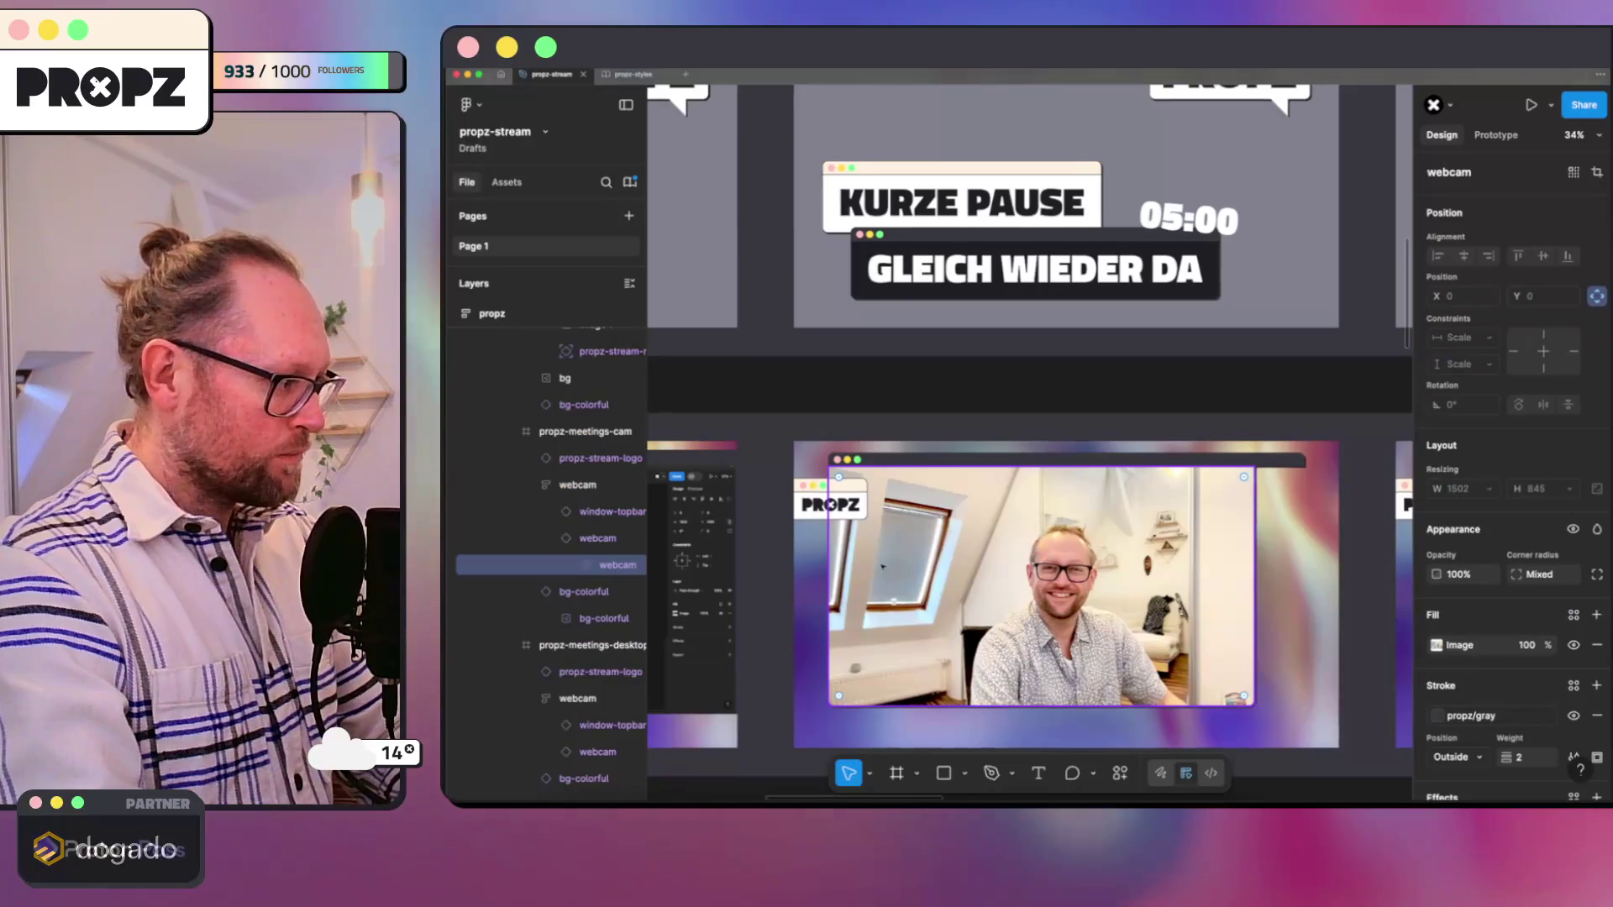
pyautogui.click(583, 541)
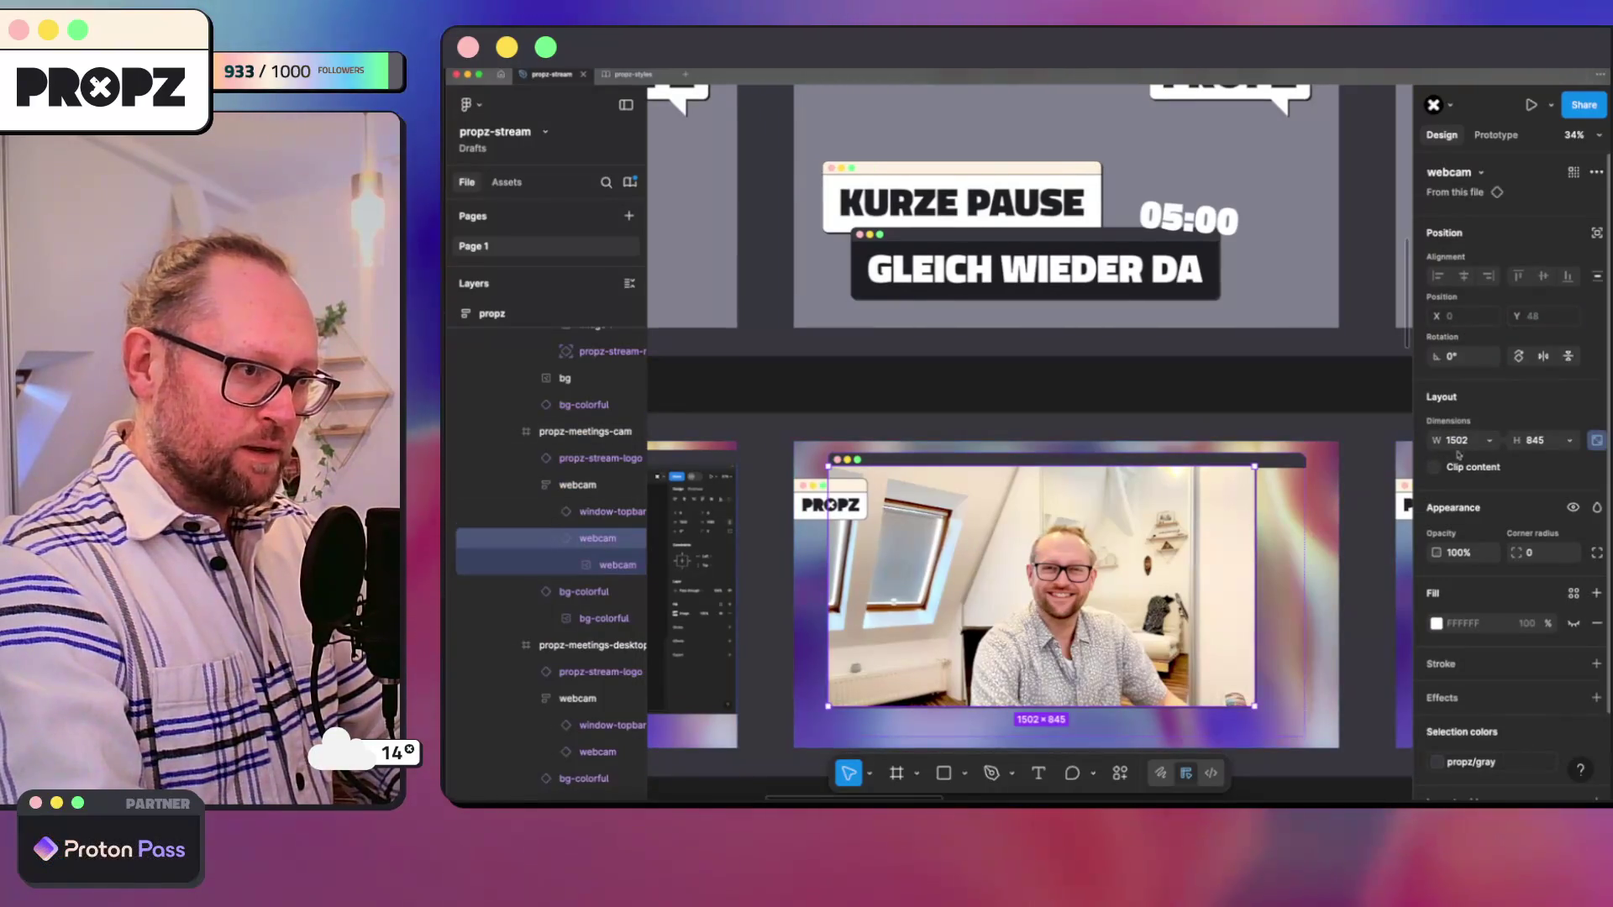
pyautogui.click(1431, 460)
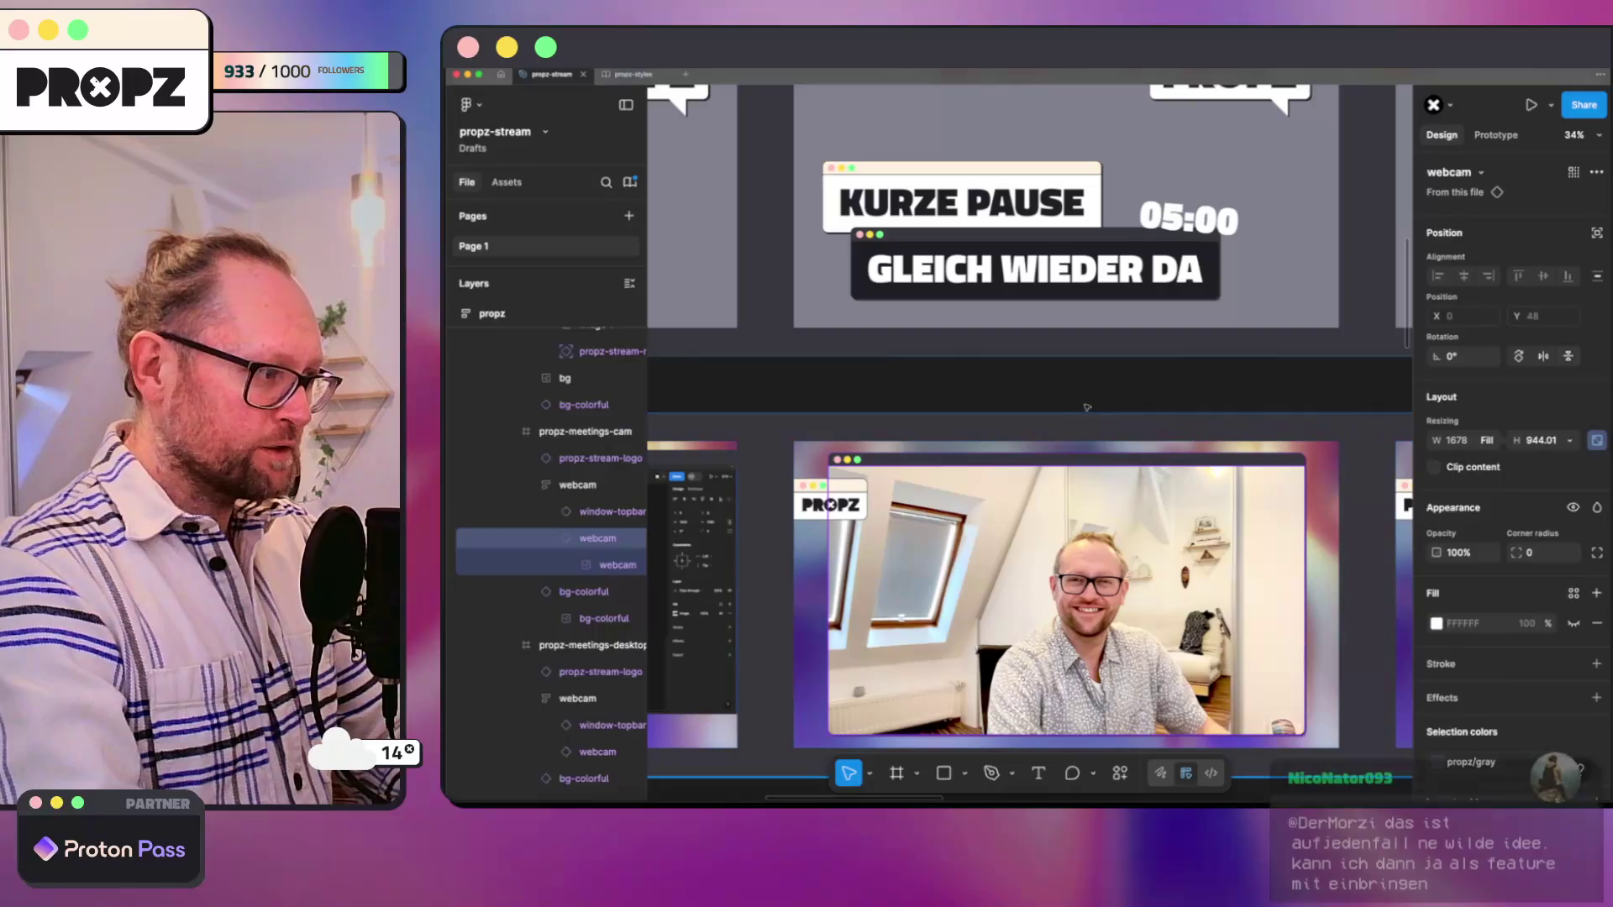
pyautogui.scroll(-3, 1100, 443)
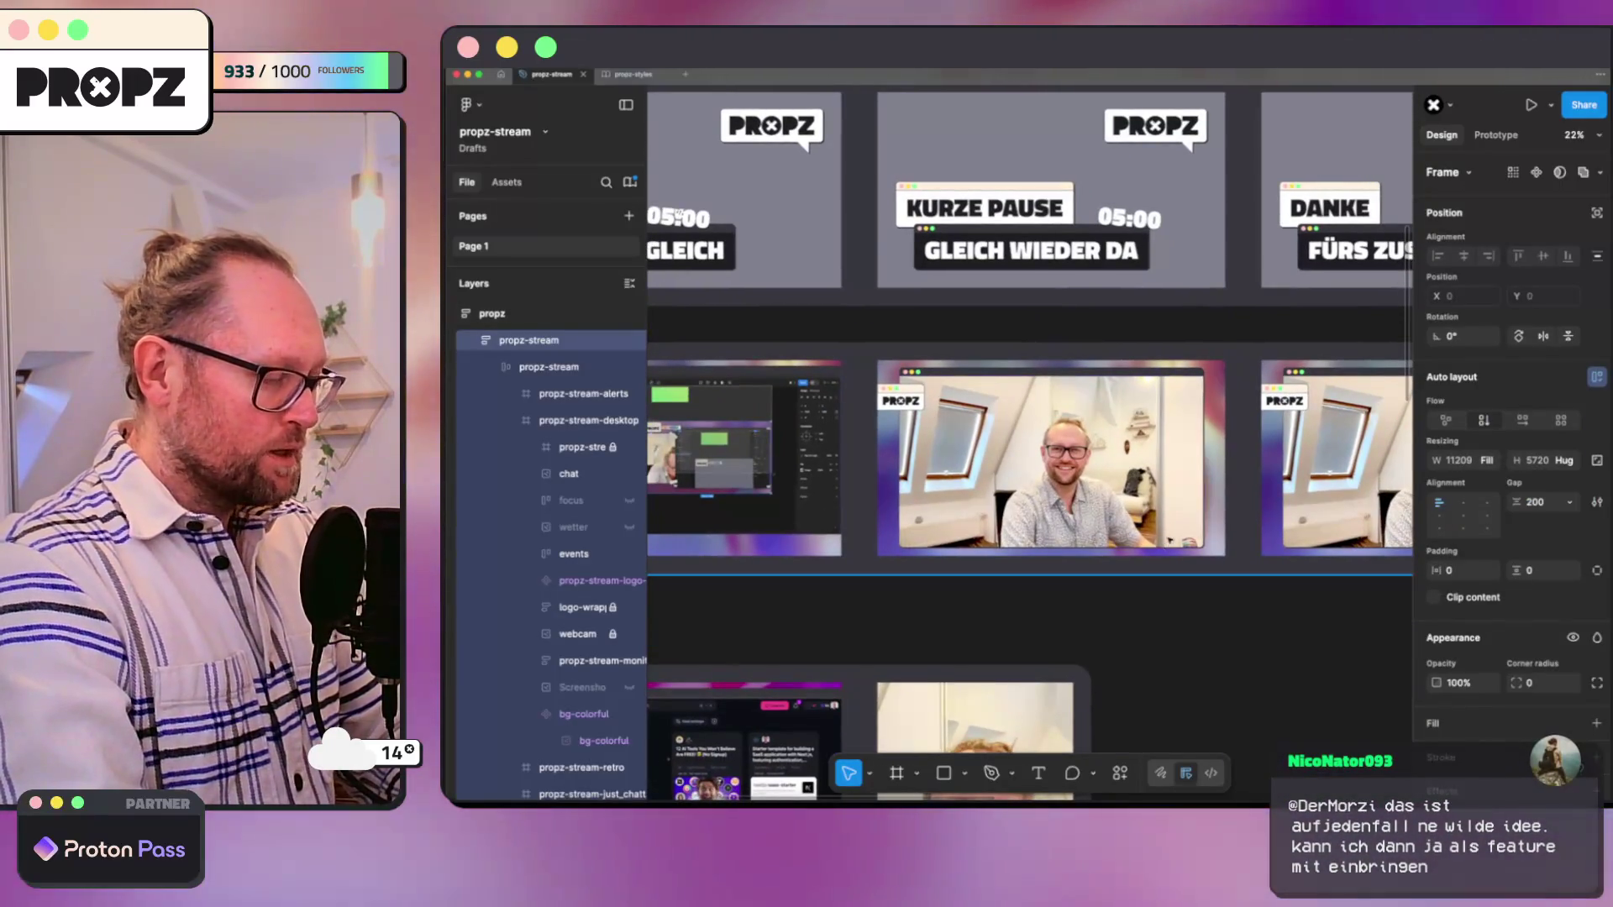
pyautogui.scroll(3, 994, 484)
pyautogui.hscroll(5, 995, 485)
pyautogui.hscroll(1, 882, 441)
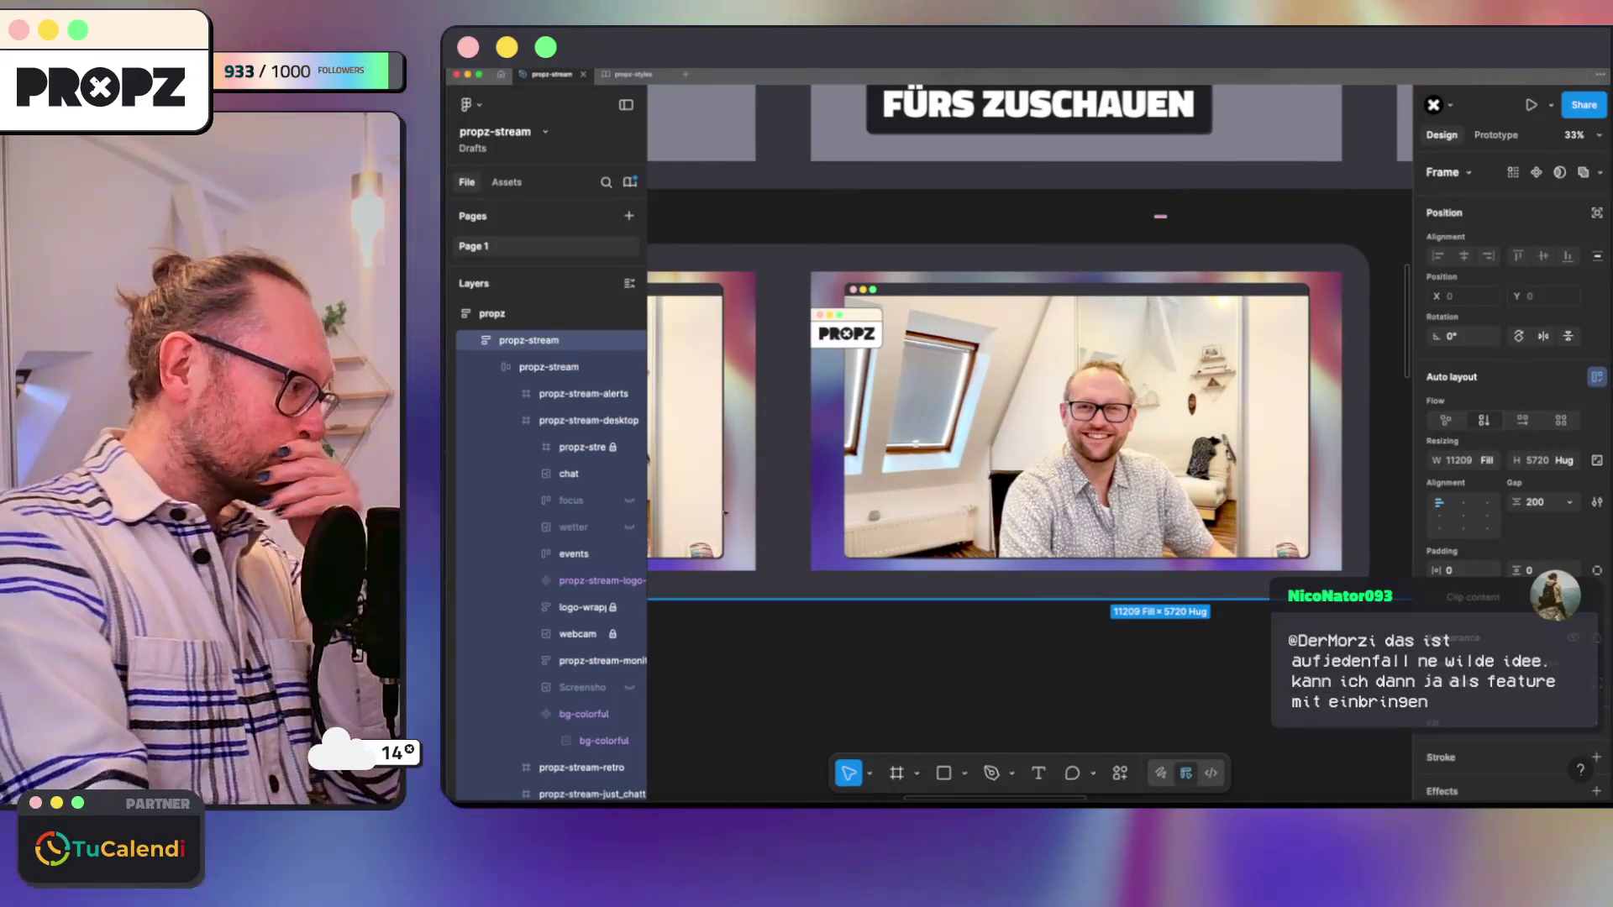
pyautogui.click(923, 418)
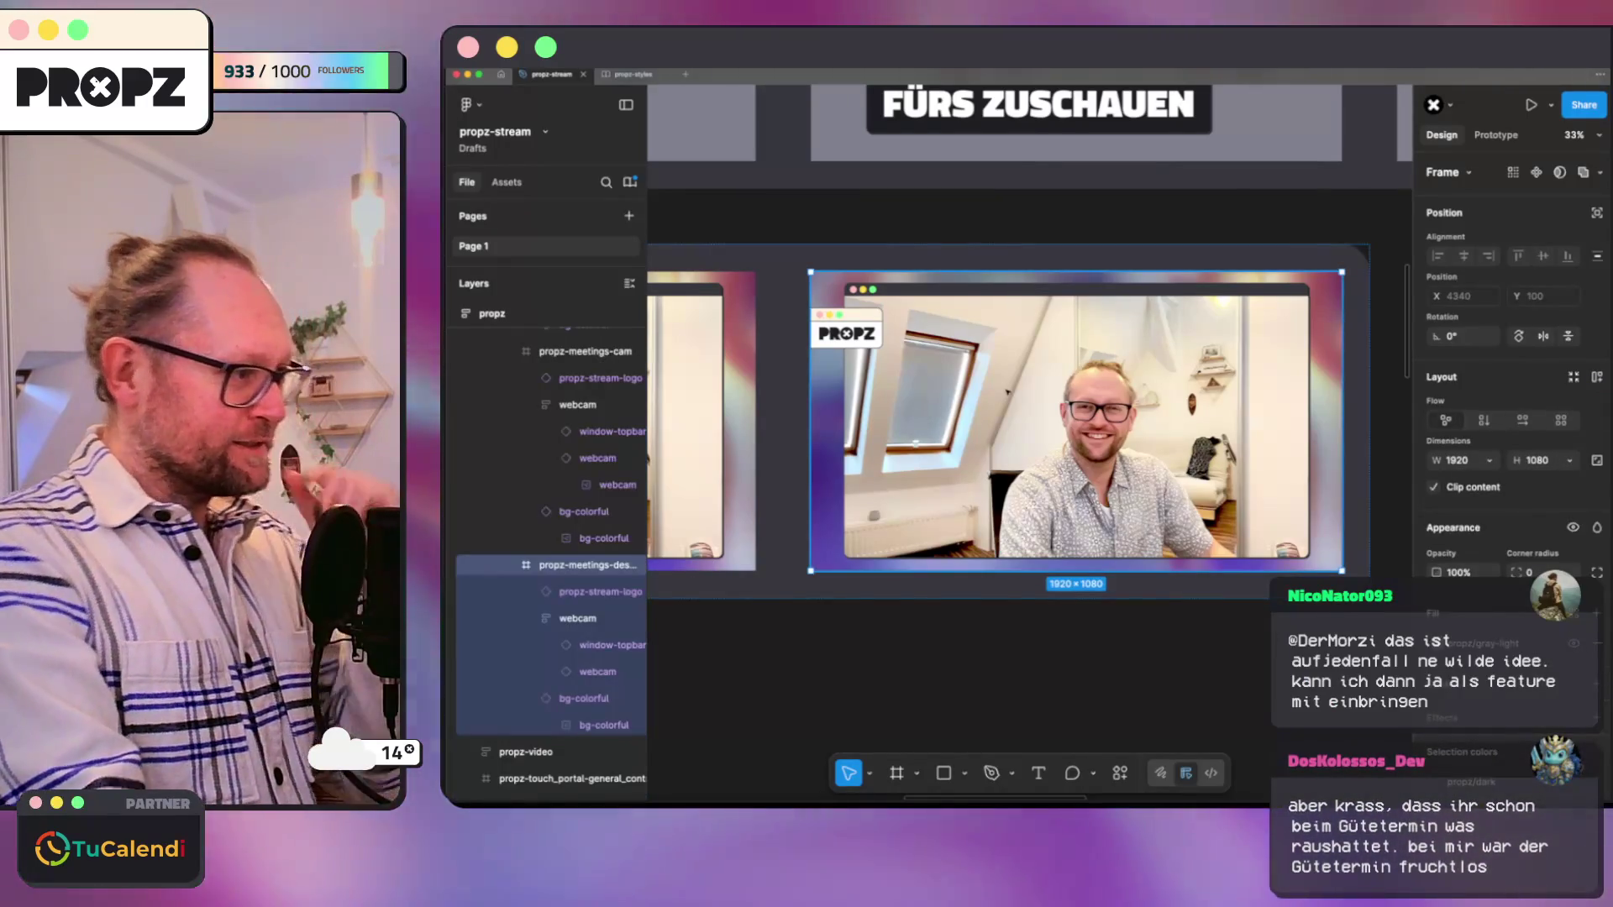
pyautogui.click(556, 617)
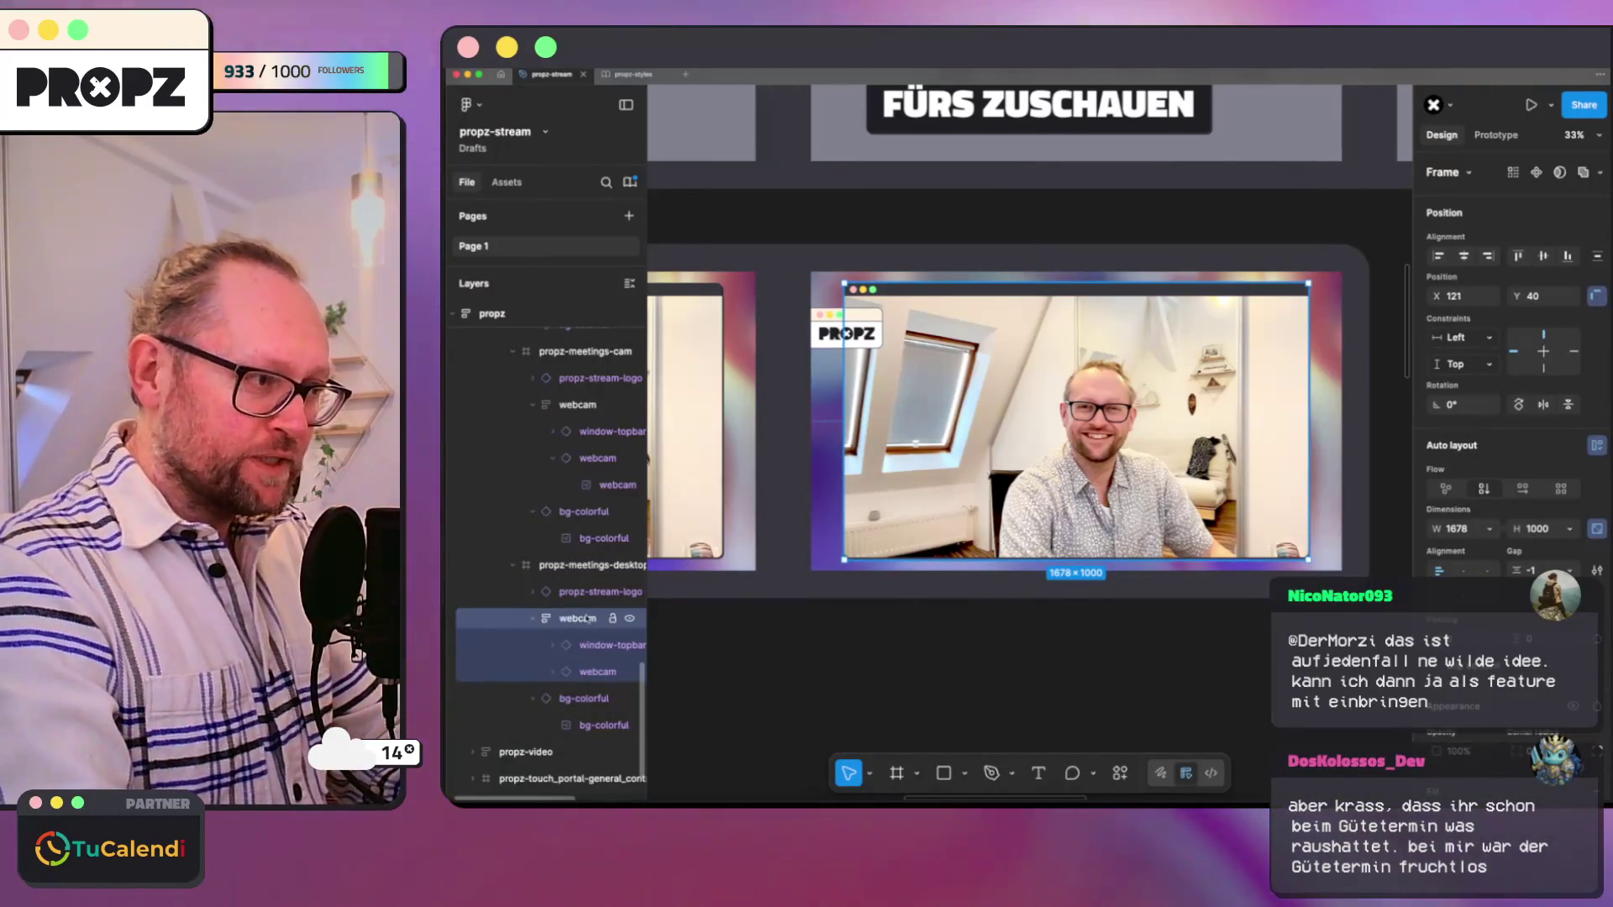
pyautogui.hscroll(-5, 891, 331)
# Step: Go to the main webcam component and rename its image layer to webcam-image
pyautogui.click(890, 331)
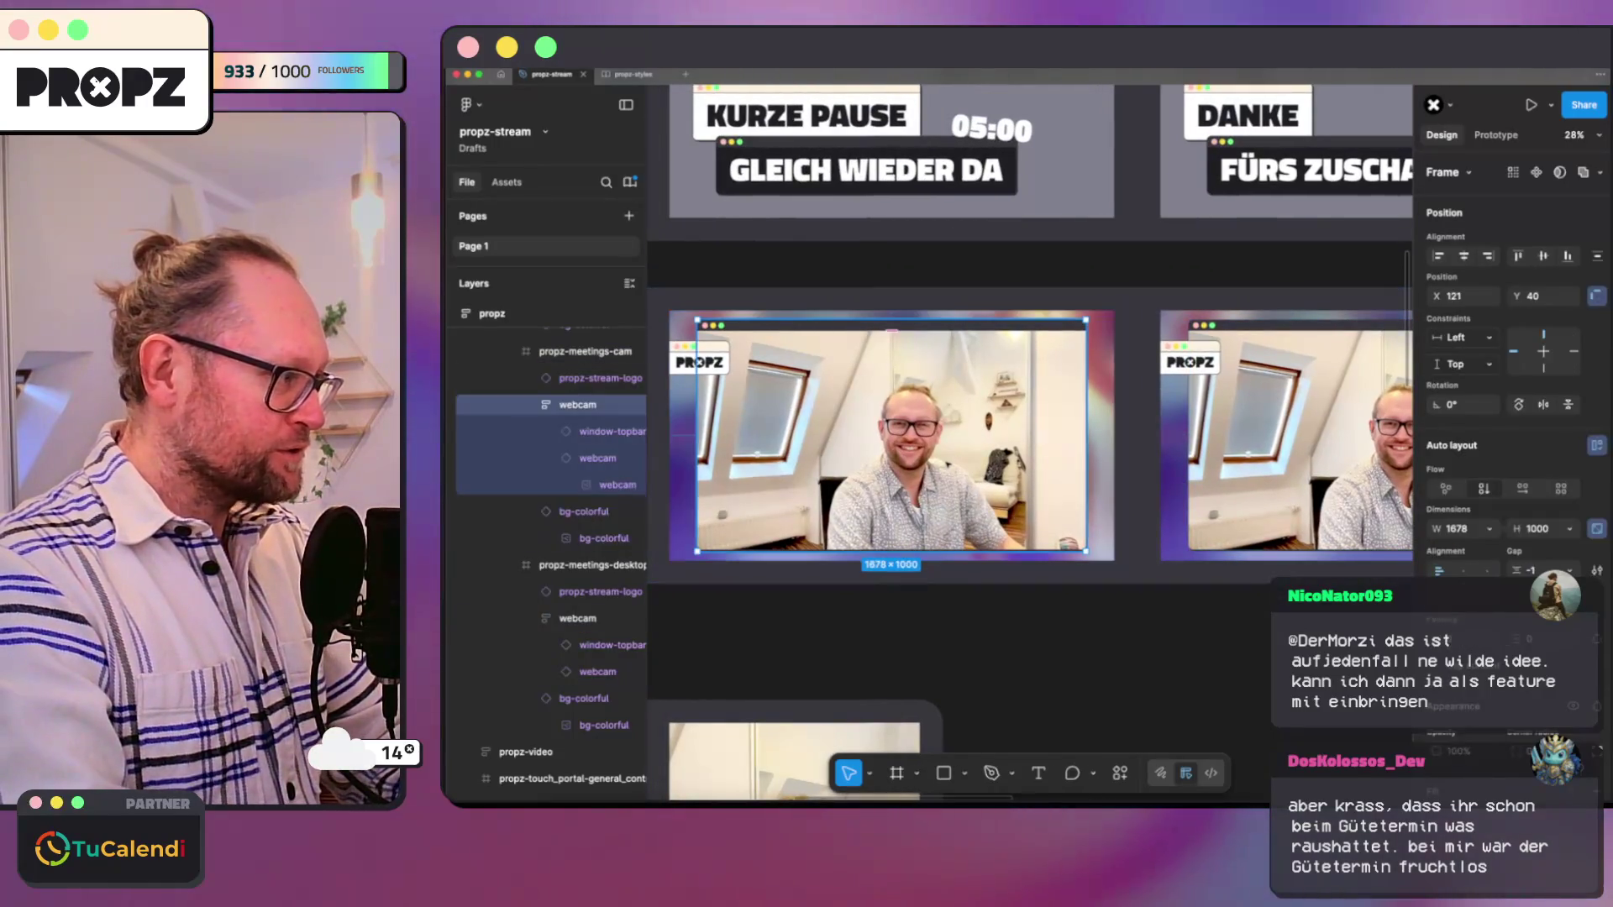
pyautogui.click(592, 459)
pyautogui.rightClick(592, 461)
pyautogui.click(643, 579)
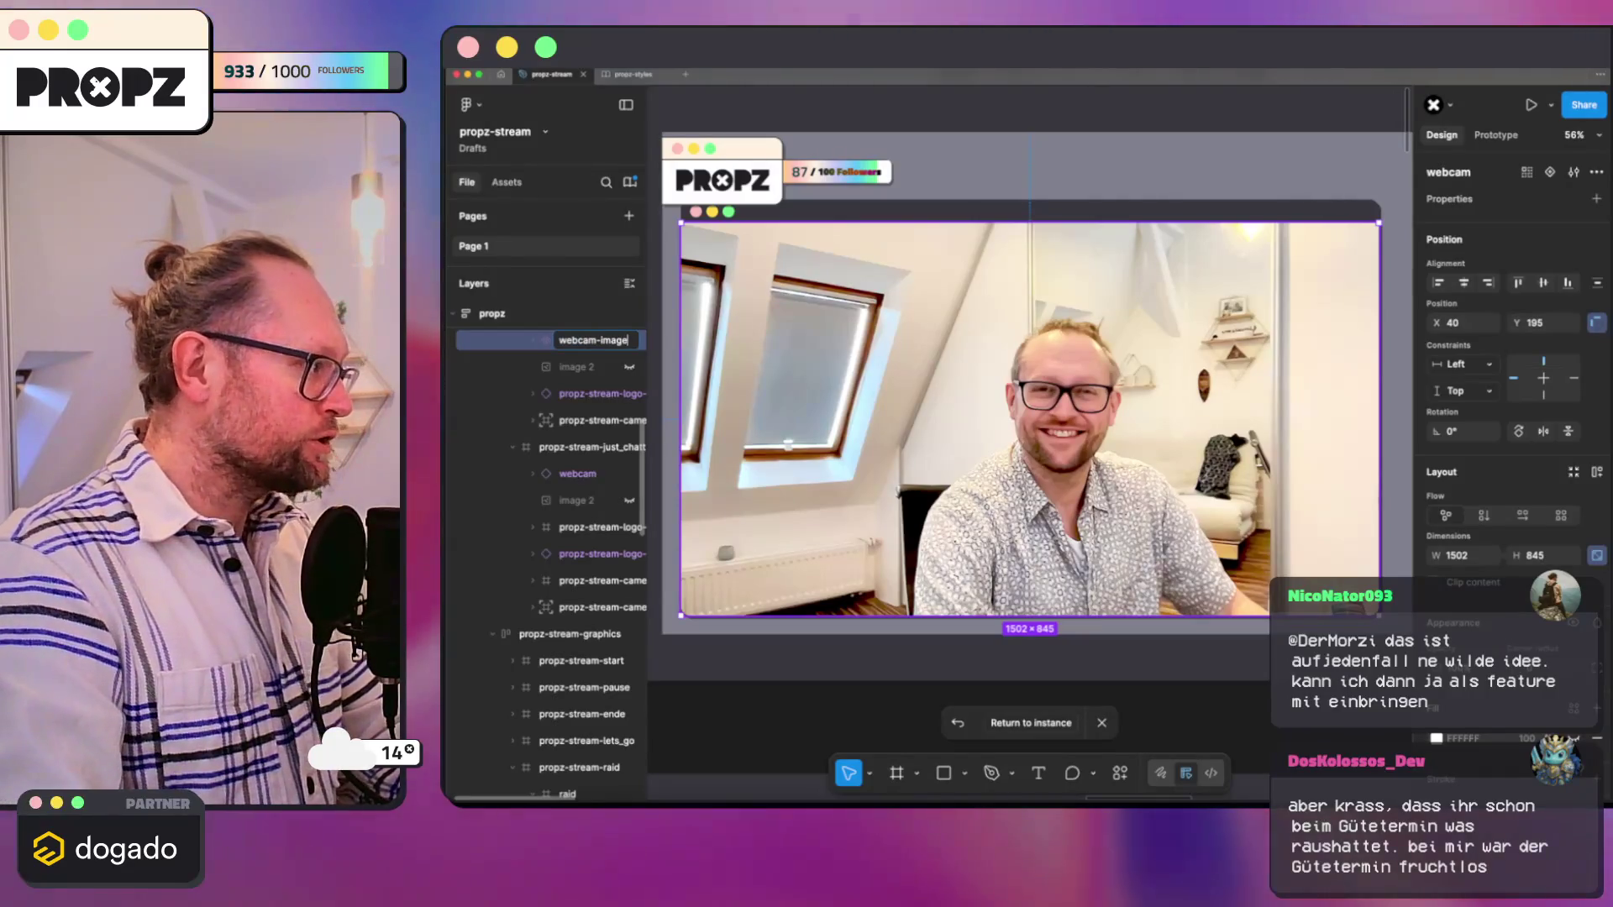
pyautogui.press('Return')
pyautogui.scroll(-5, 760, 492)
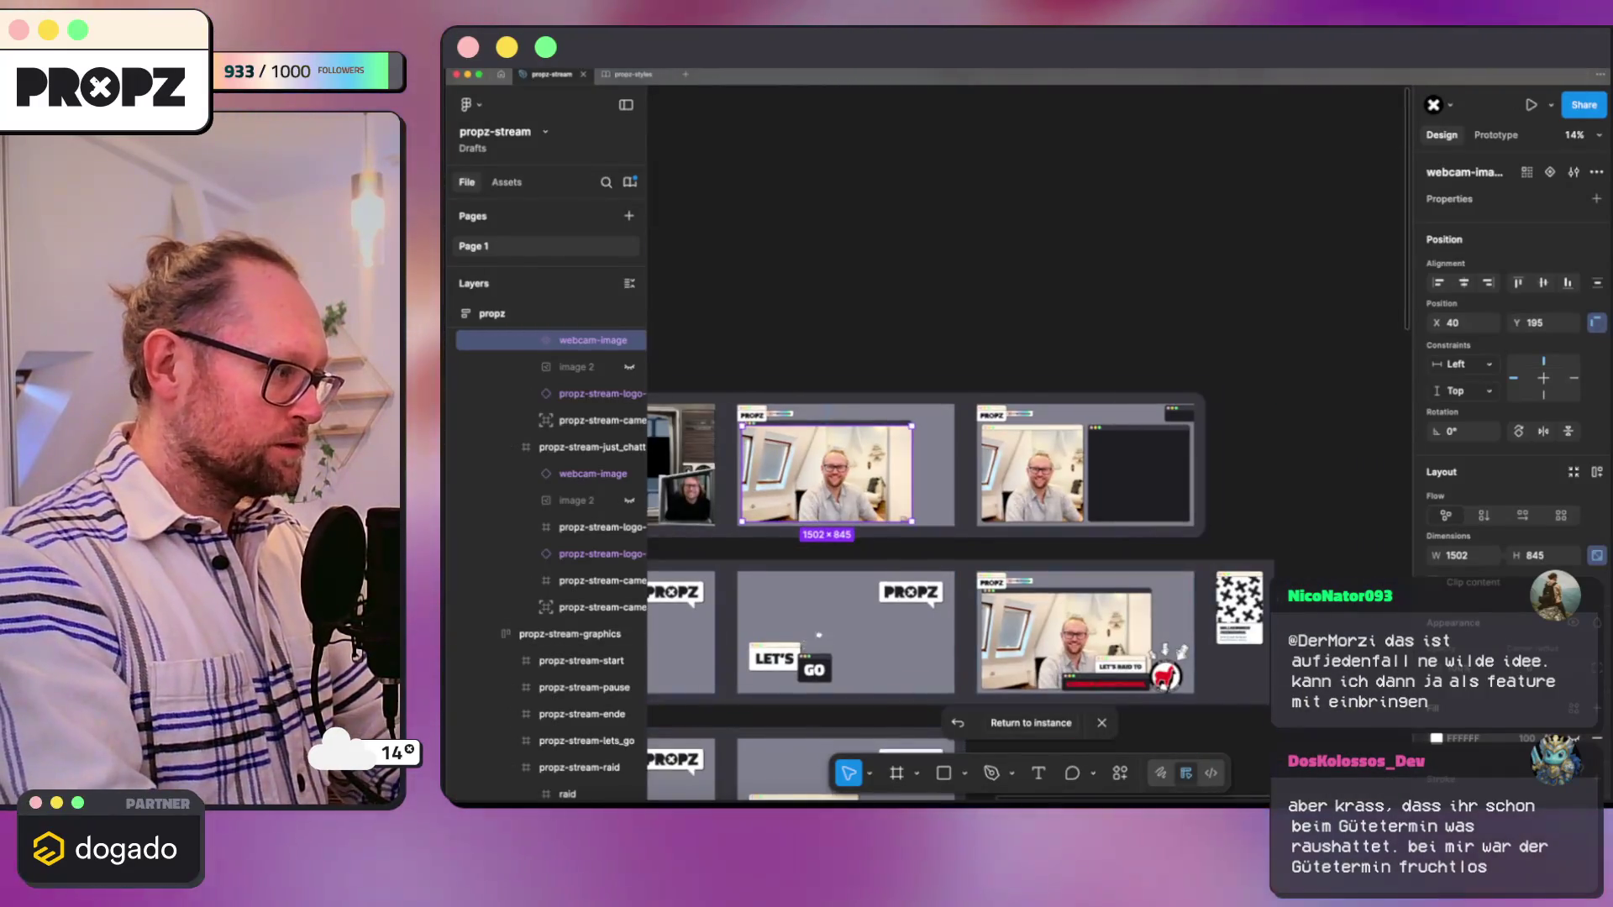
pyautogui.scroll(-3, 1030, 441)
pyautogui.scroll(-2, 1030, 441)
pyautogui.scroll(3, 1030, 442)
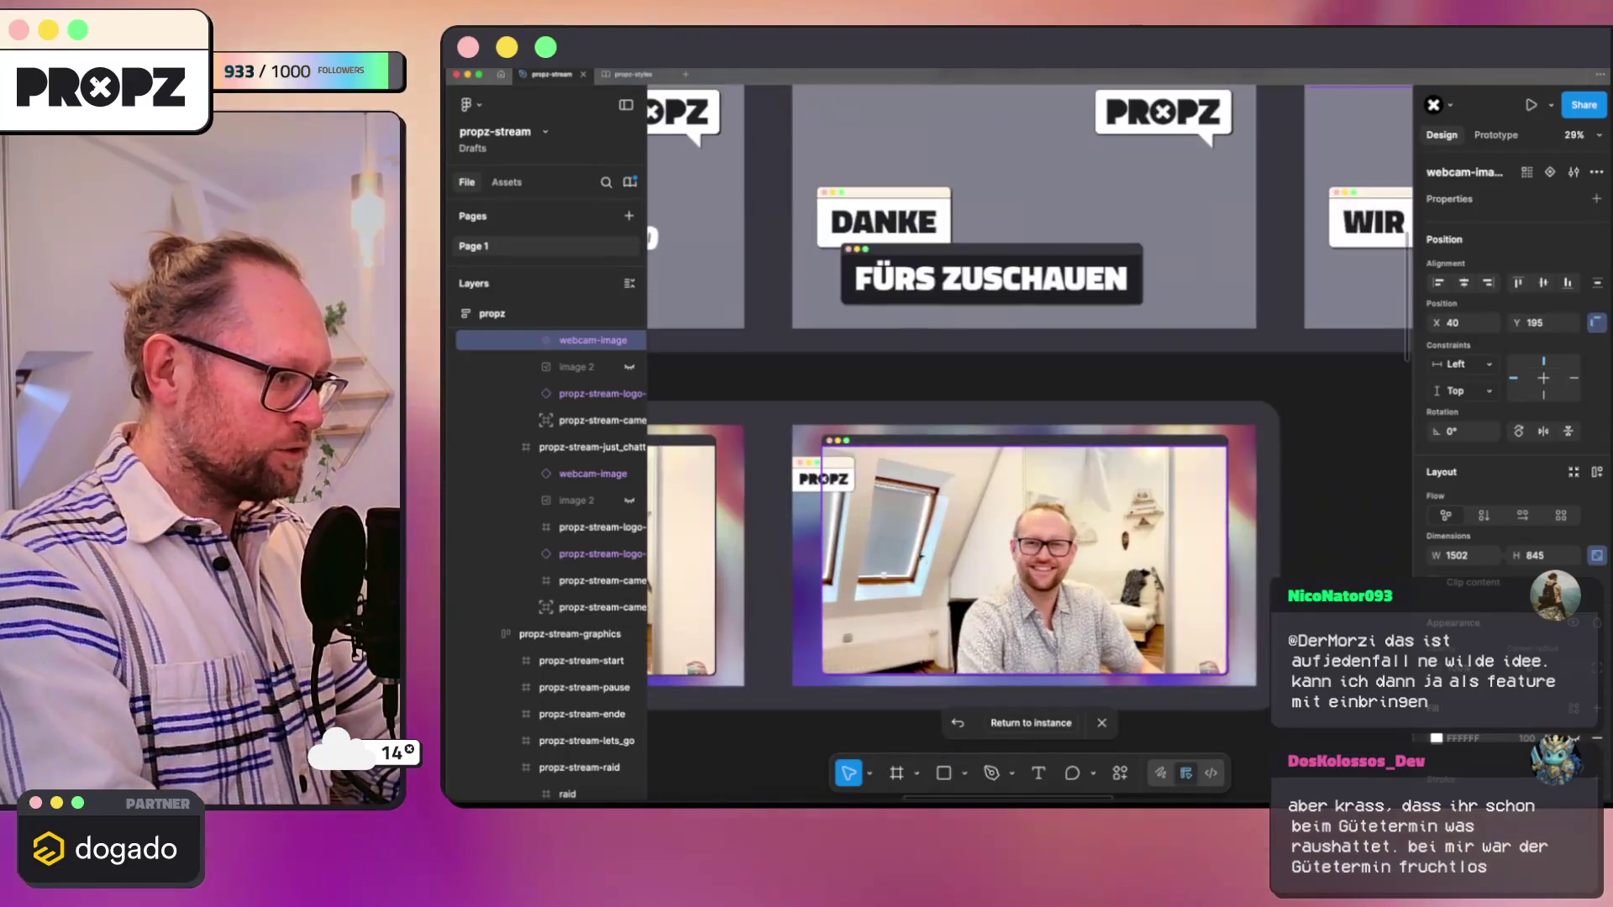
pyautogui.click(947, 551)
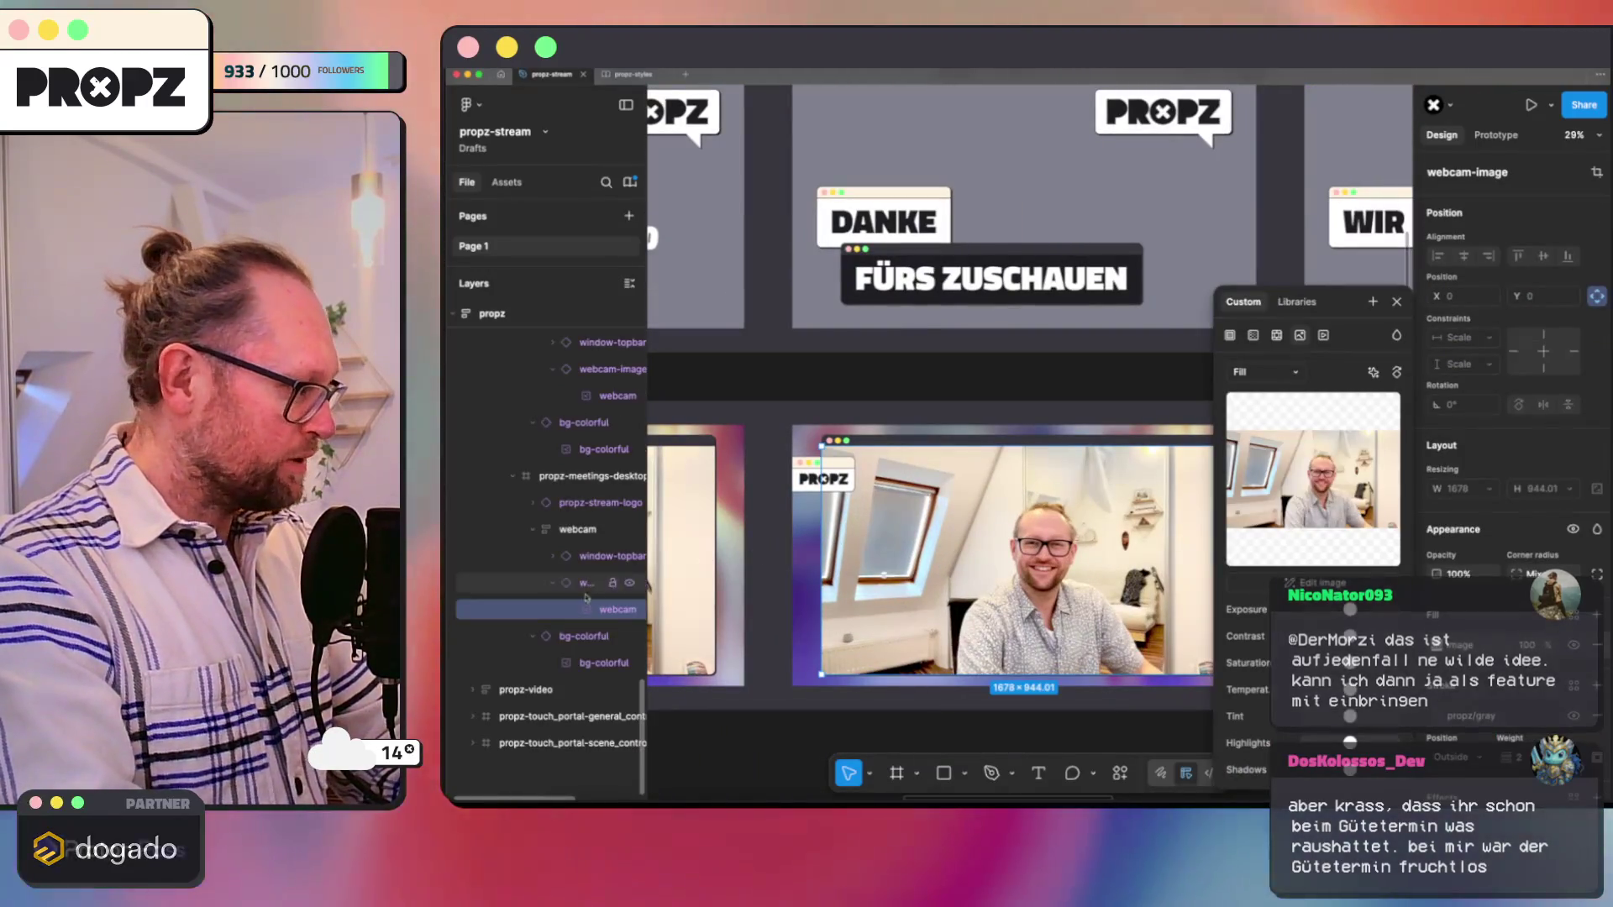
# Step: Turn the meetings-desktop webcam frame into a component
pyautogui.click(554, 586)
pyautogui.click(554, 583)
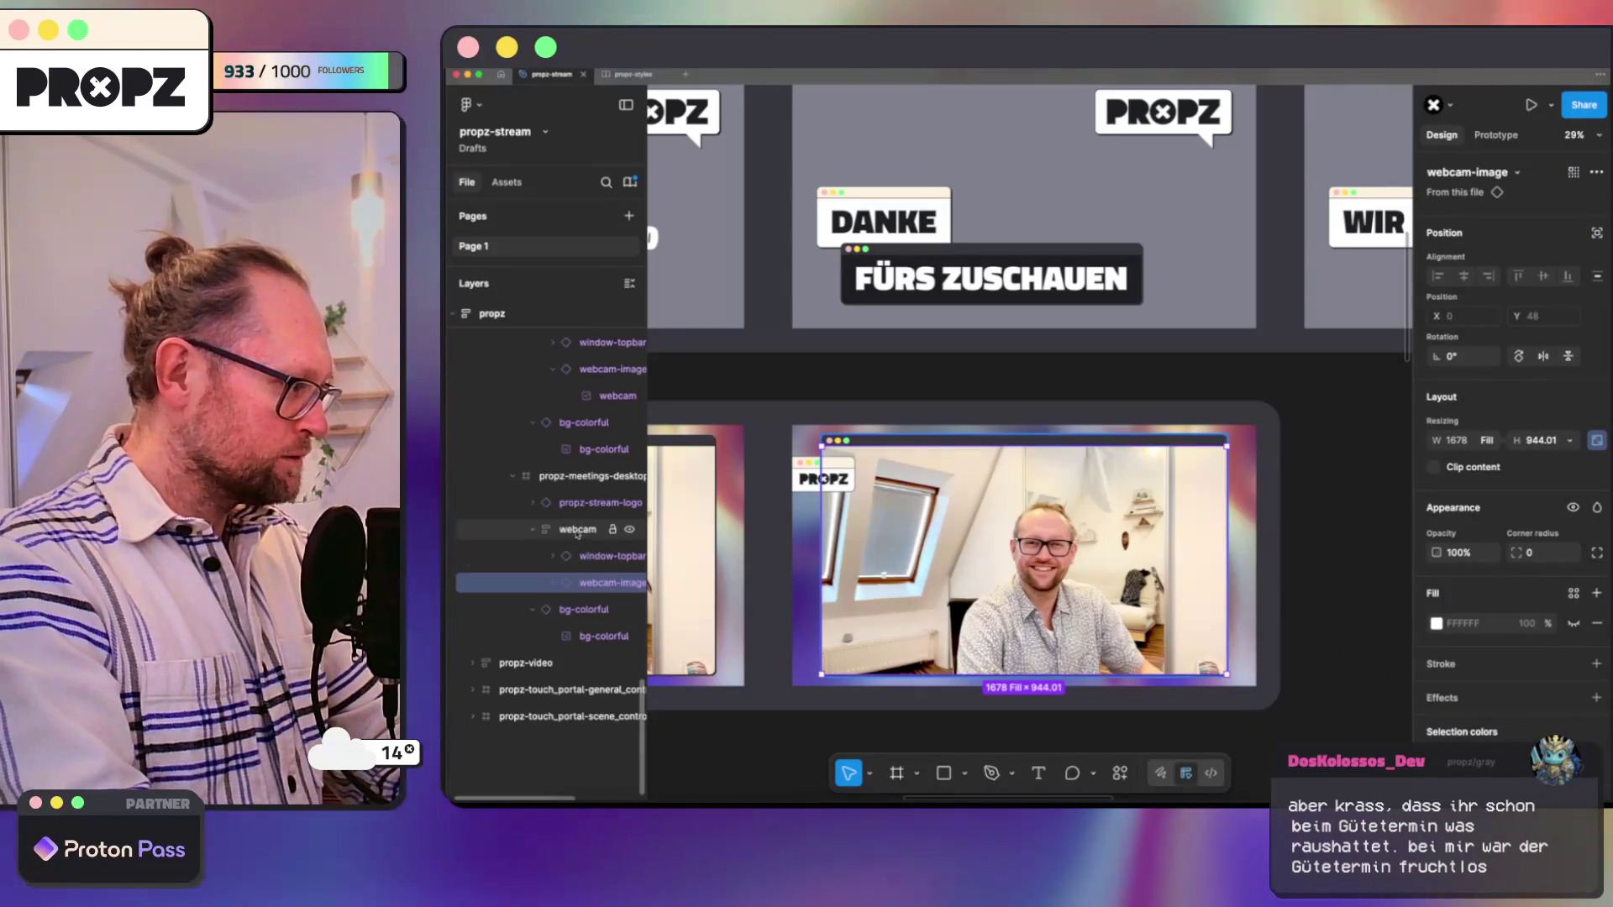
pyautogui.click(578, 530)
pyautogui.rightClick(582, 535)
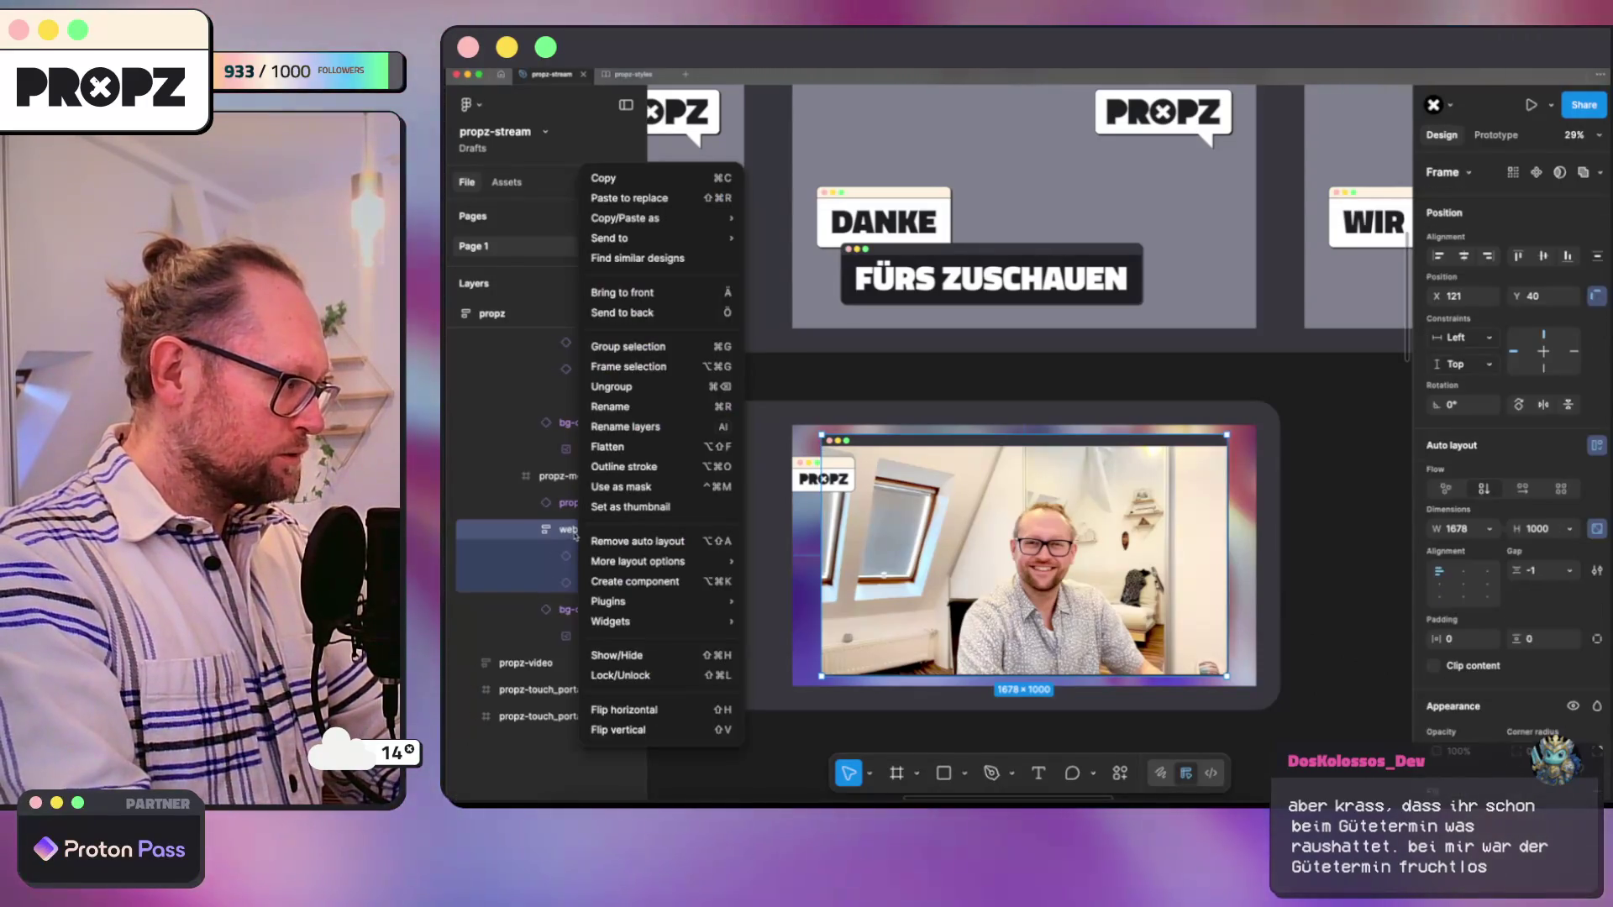
pyautogui.click(601, 582)
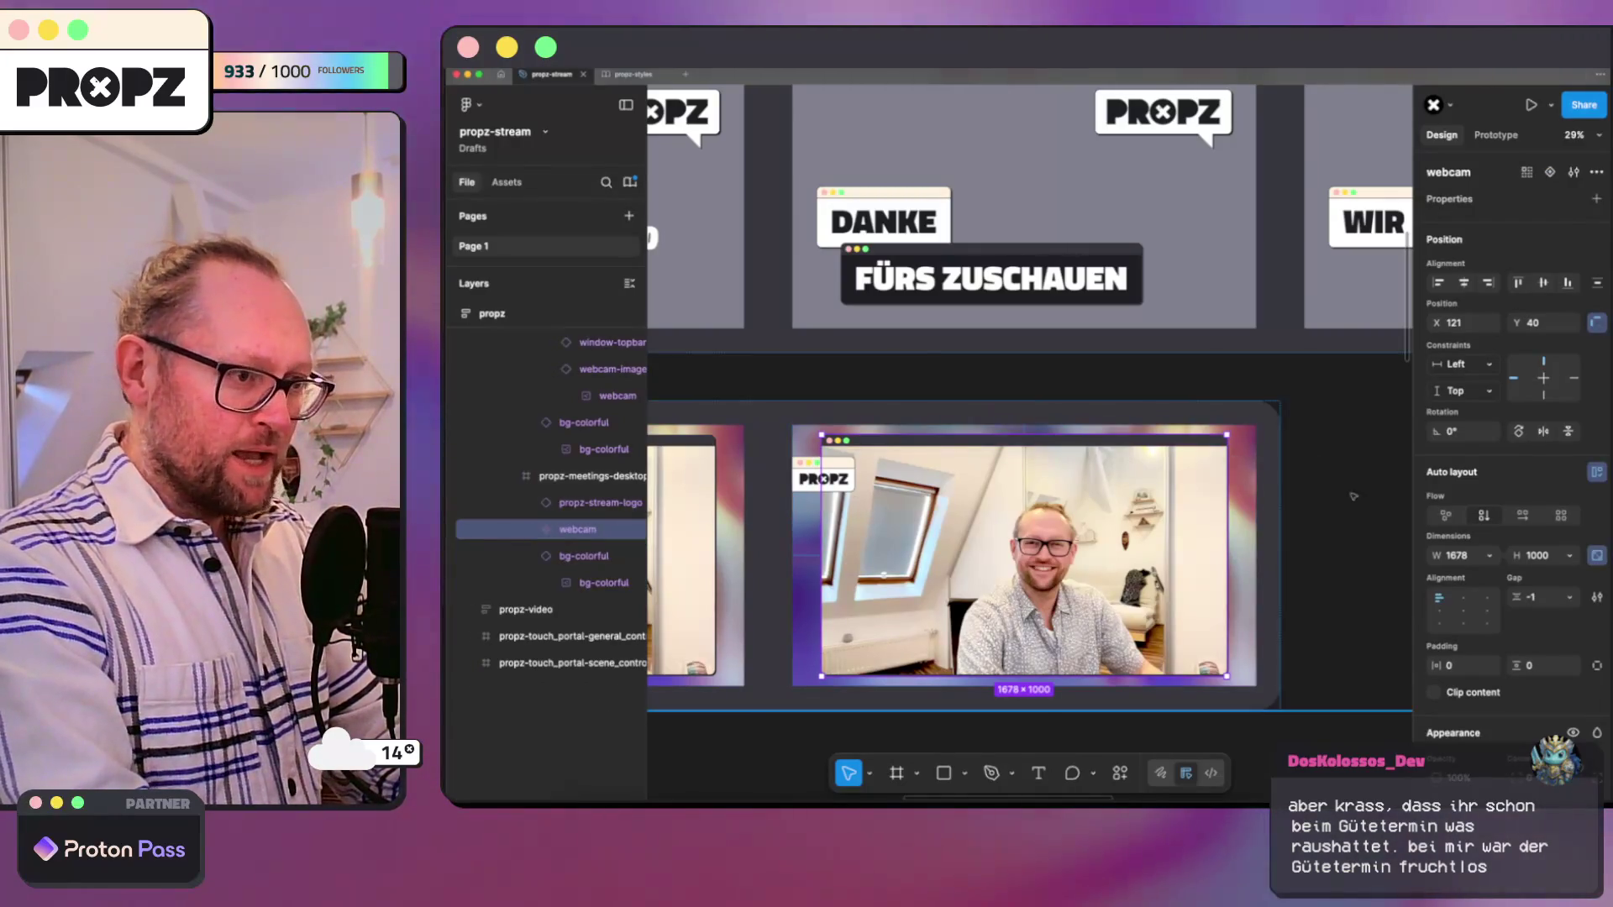
# Step: Try Hug contents for the webcam width, then undo to restore its 1678-wide picture
pyautogui.click(1488, 556)
pyautogui.click(1458, 576)
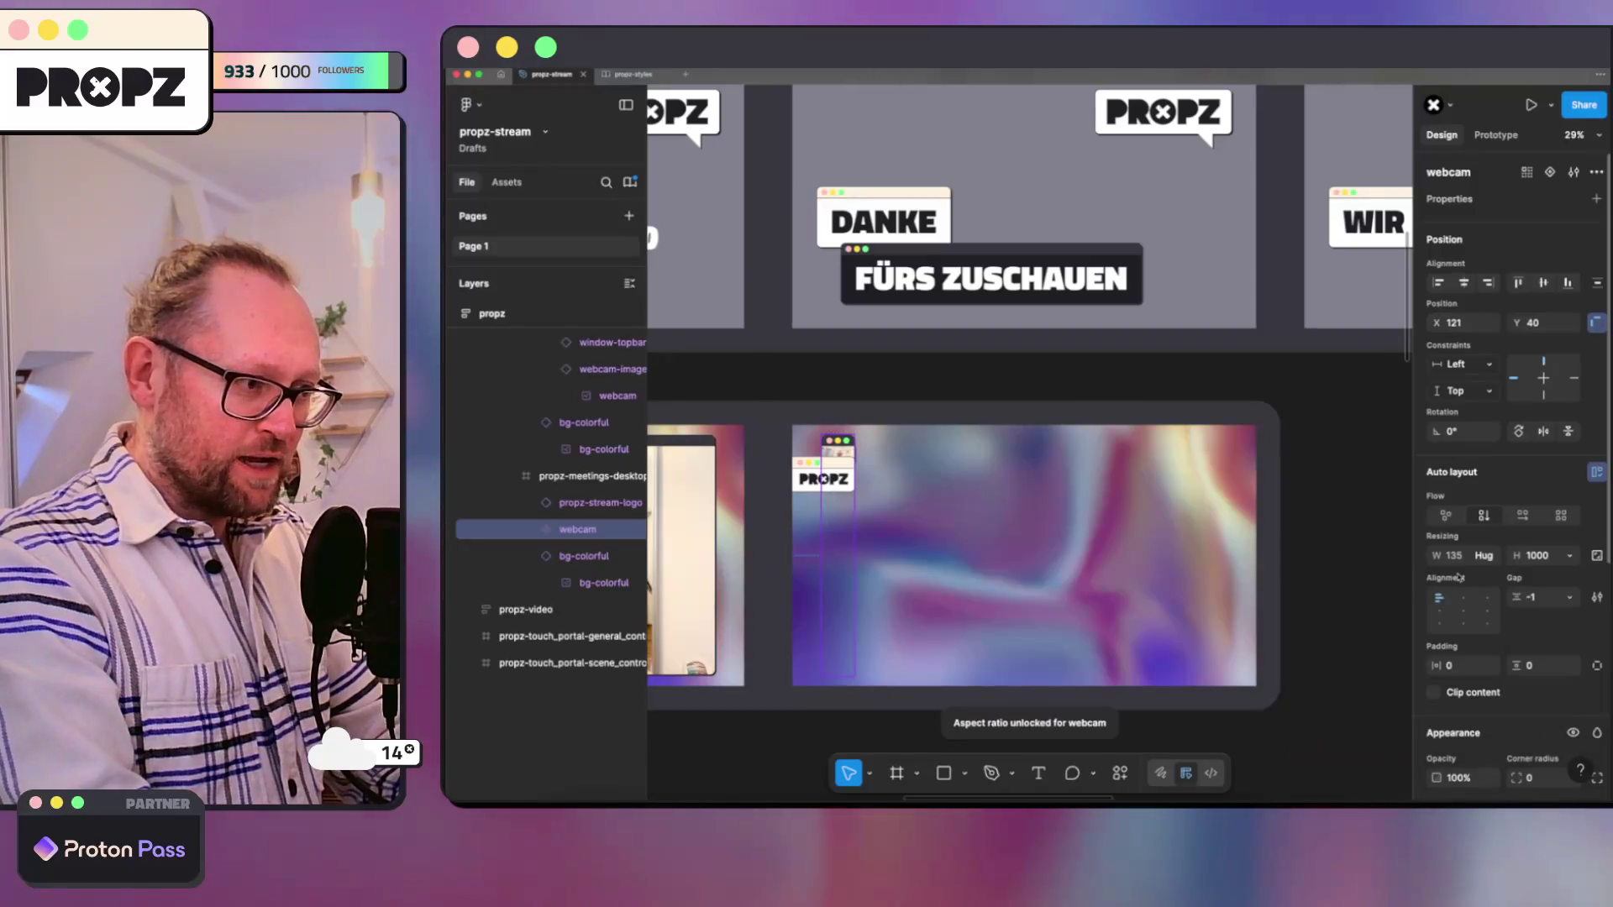
pyautogui.hotkey('ctrl', 'z')
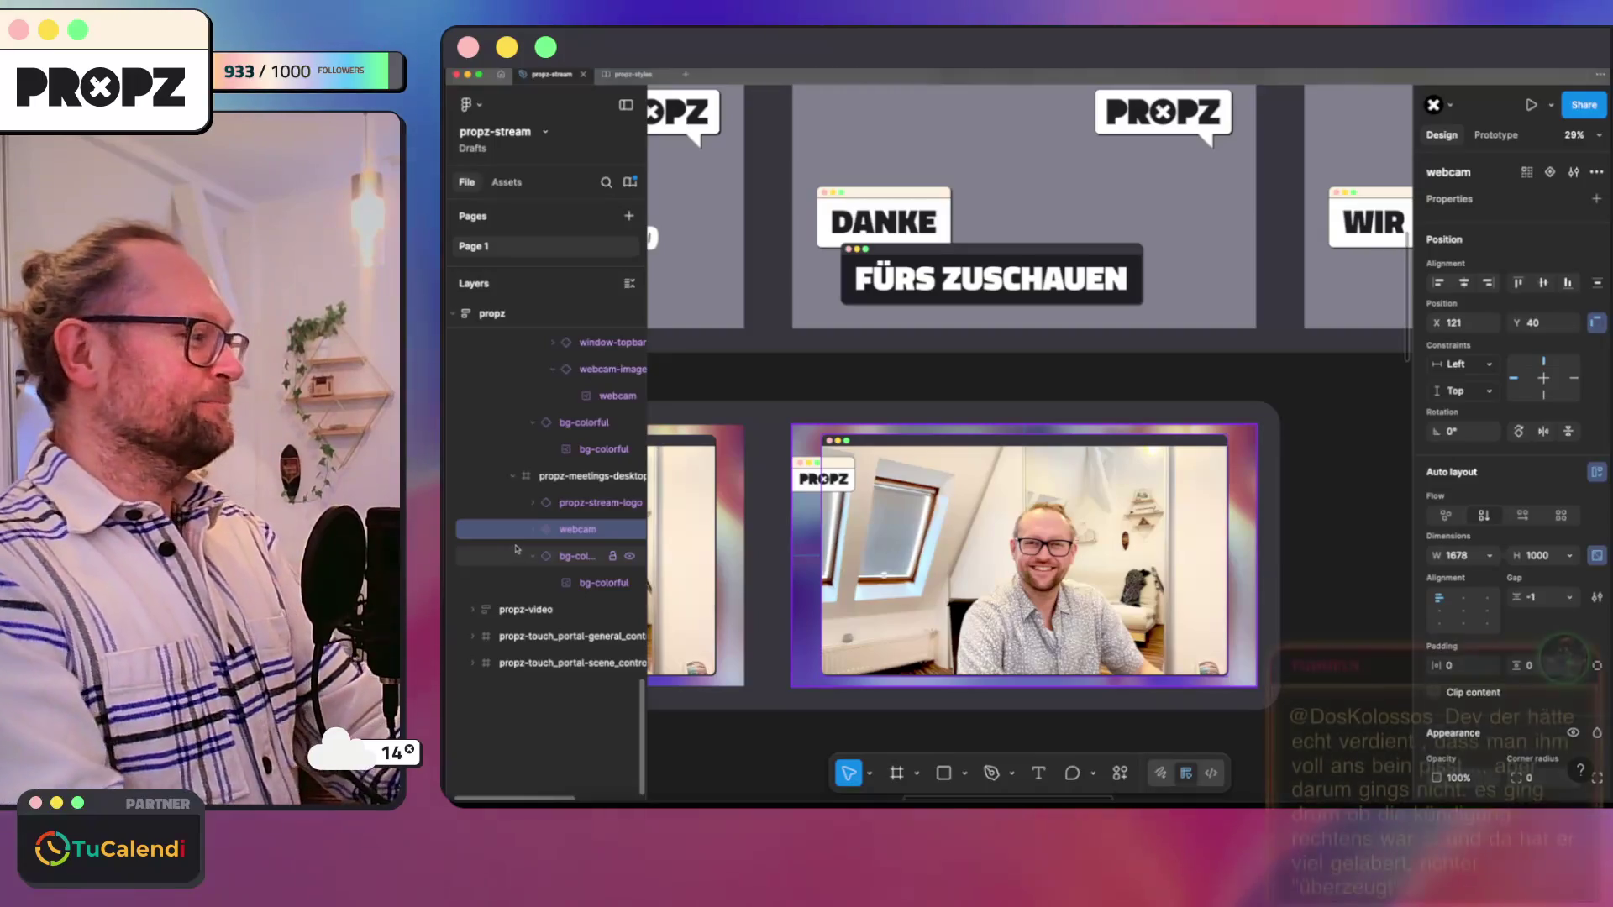
pyautogui.click(606, 583)
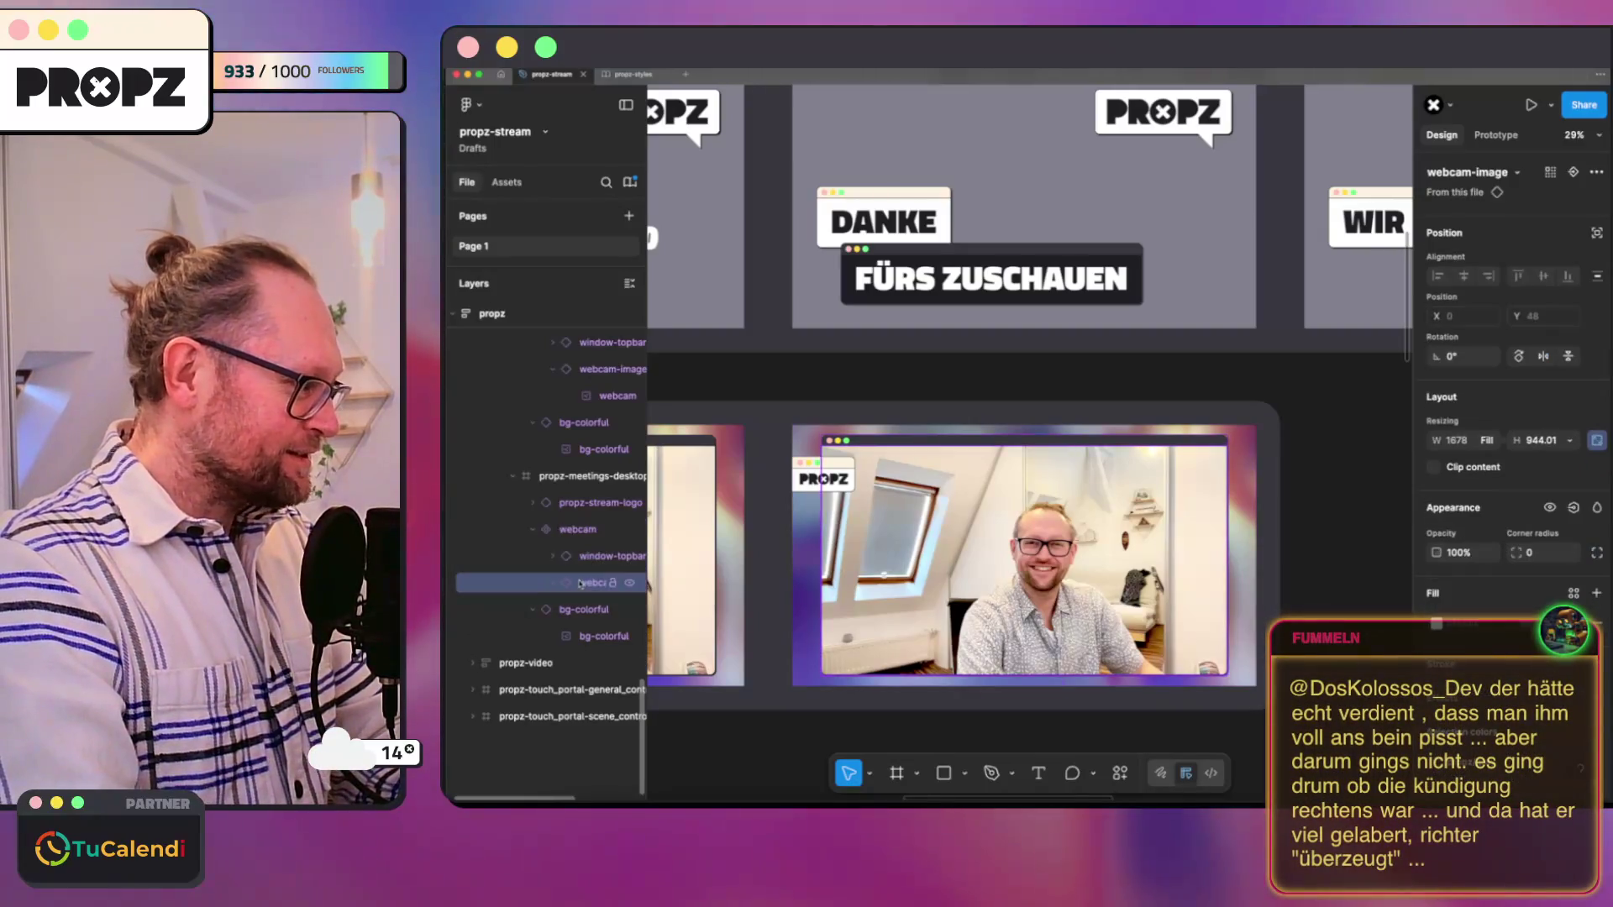
pyautogui.click(1490, 440)
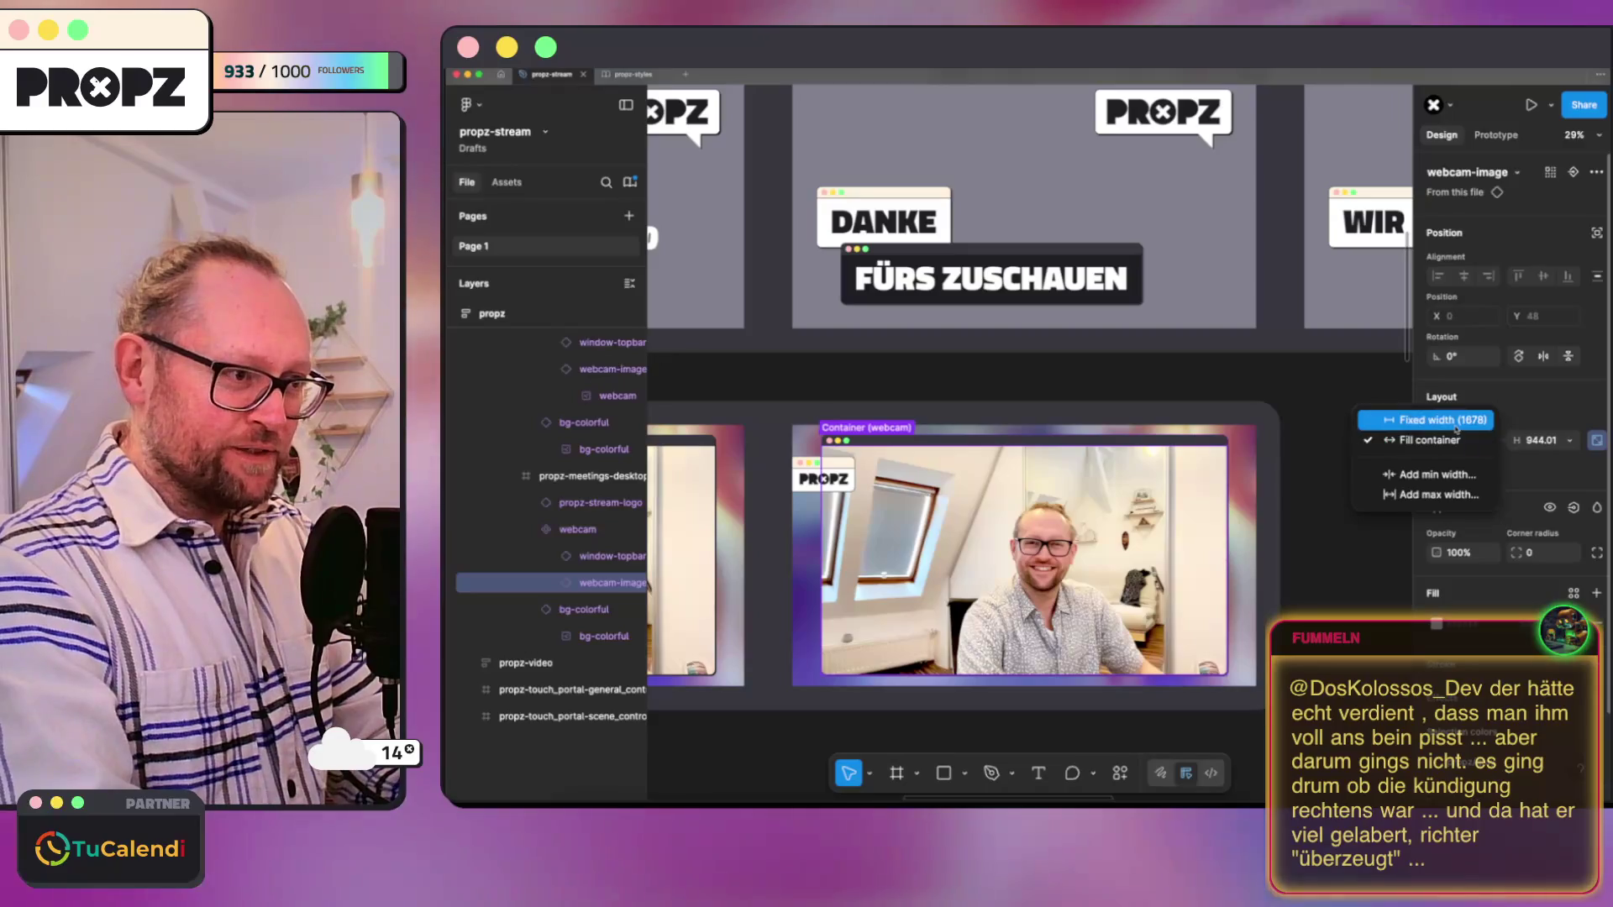
pyautogui.click(1491, 439)
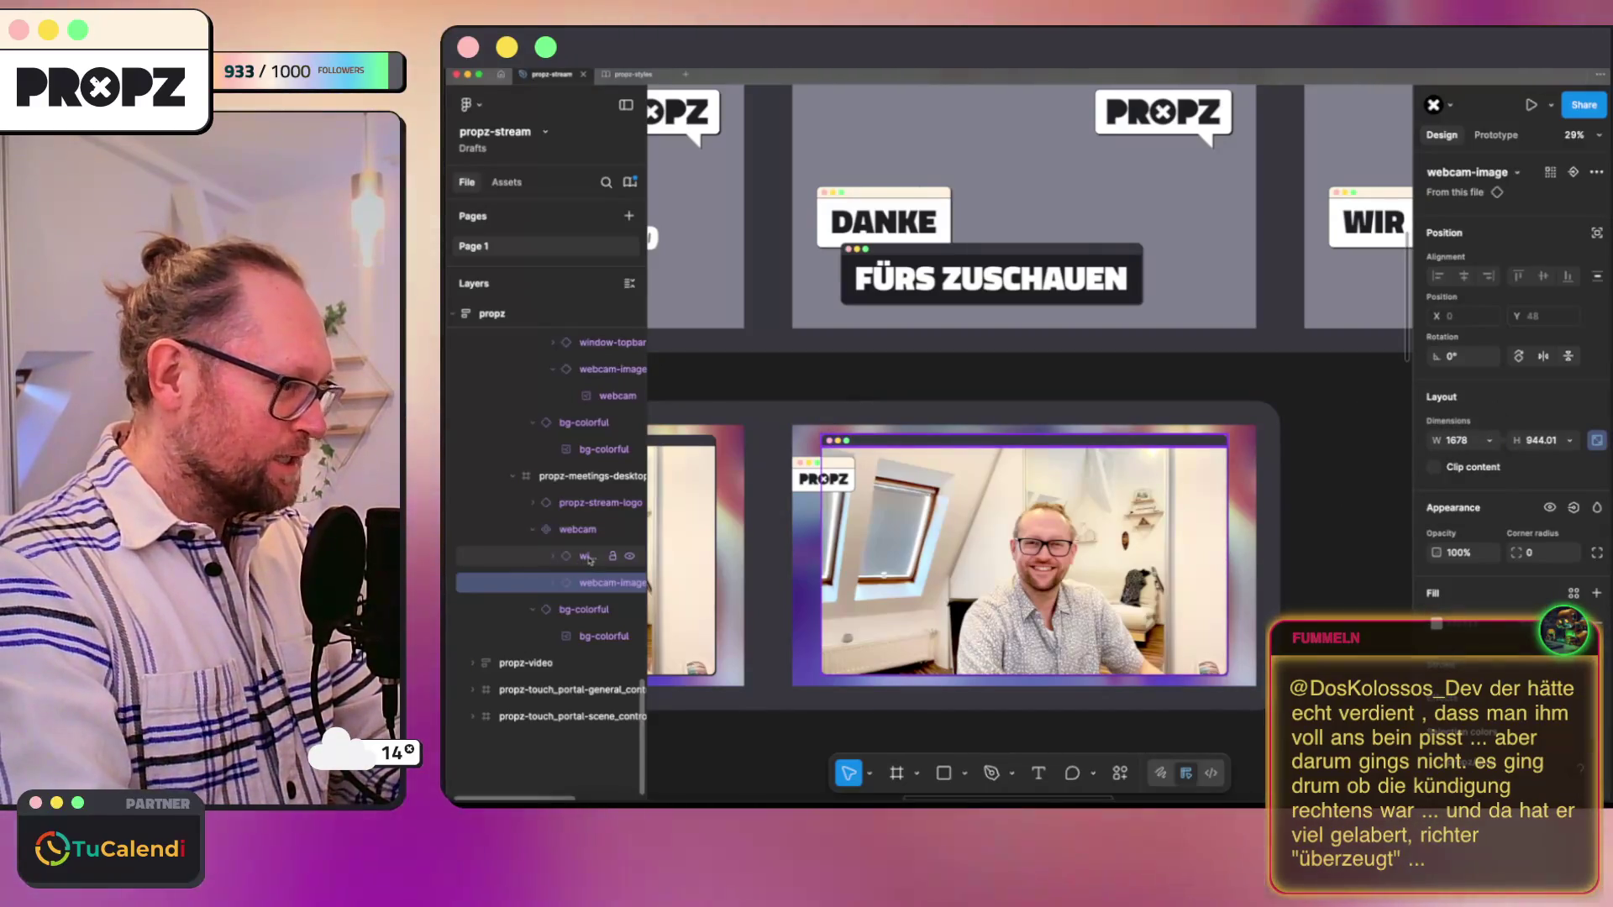
pyautogui.click(586, 556)
pyautogui.press('Escape')
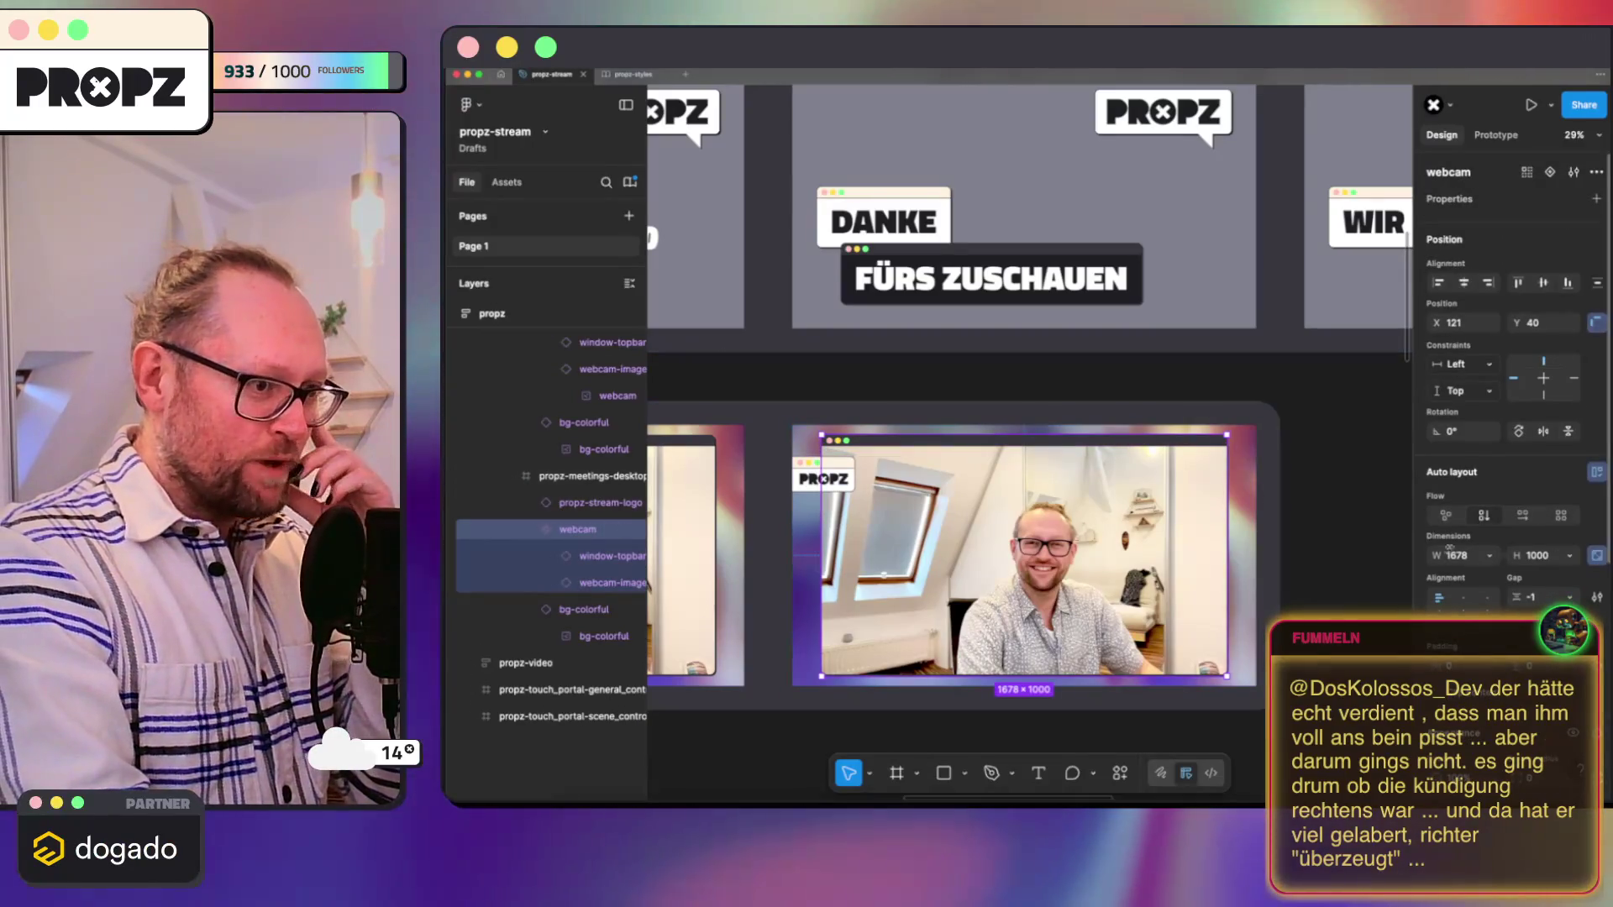
pyautogui.click(1596, 554)
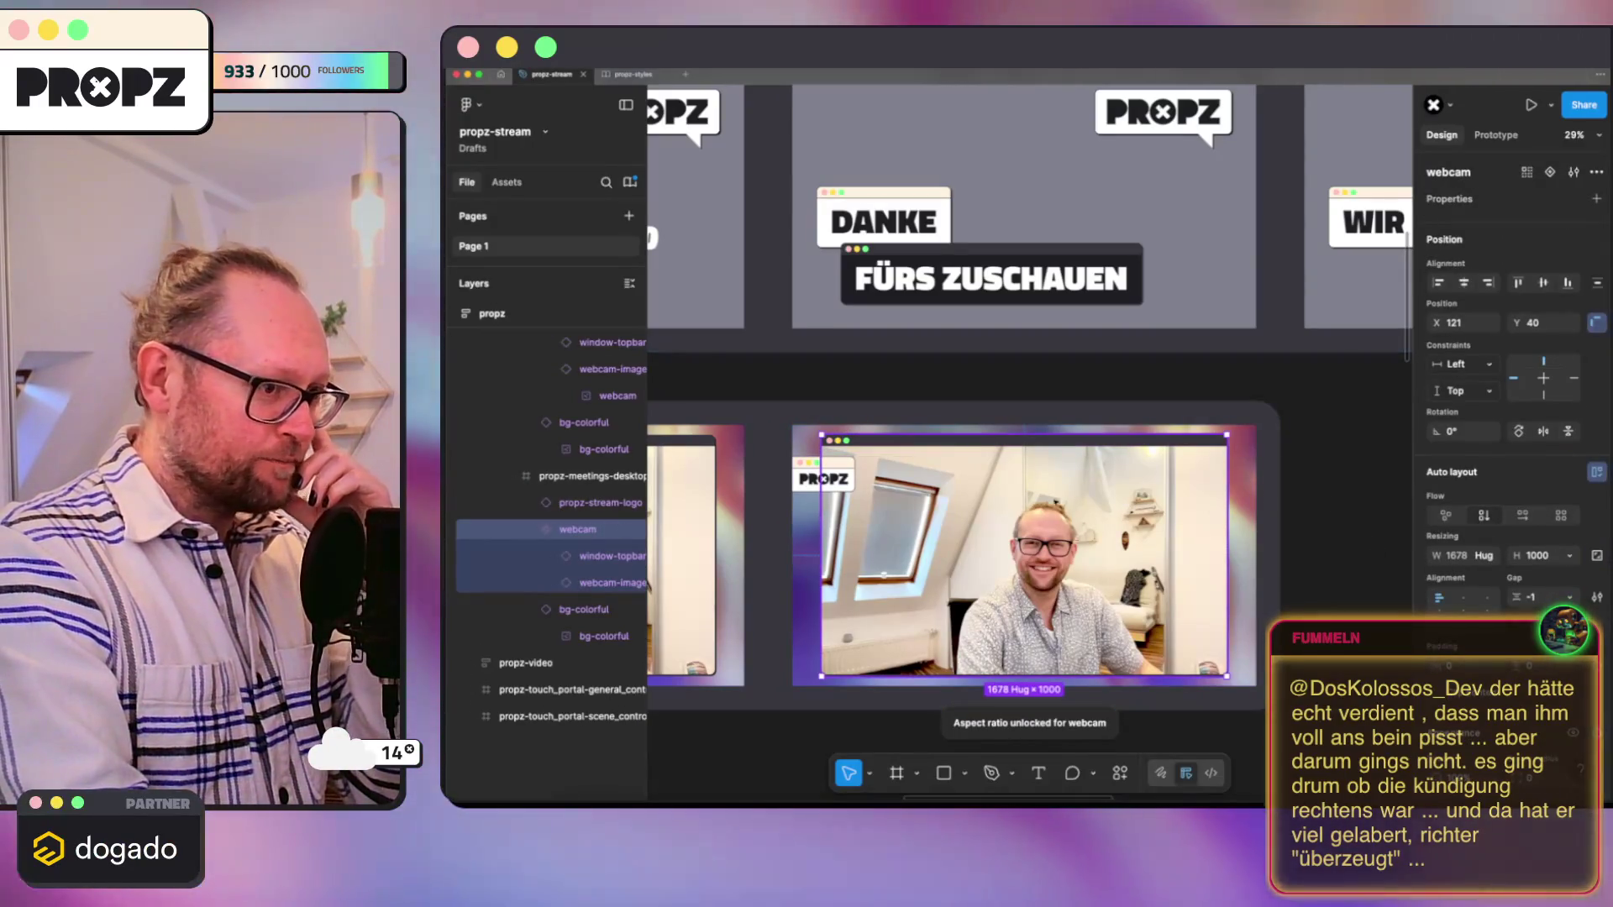
pyautogui.click(592, 582)
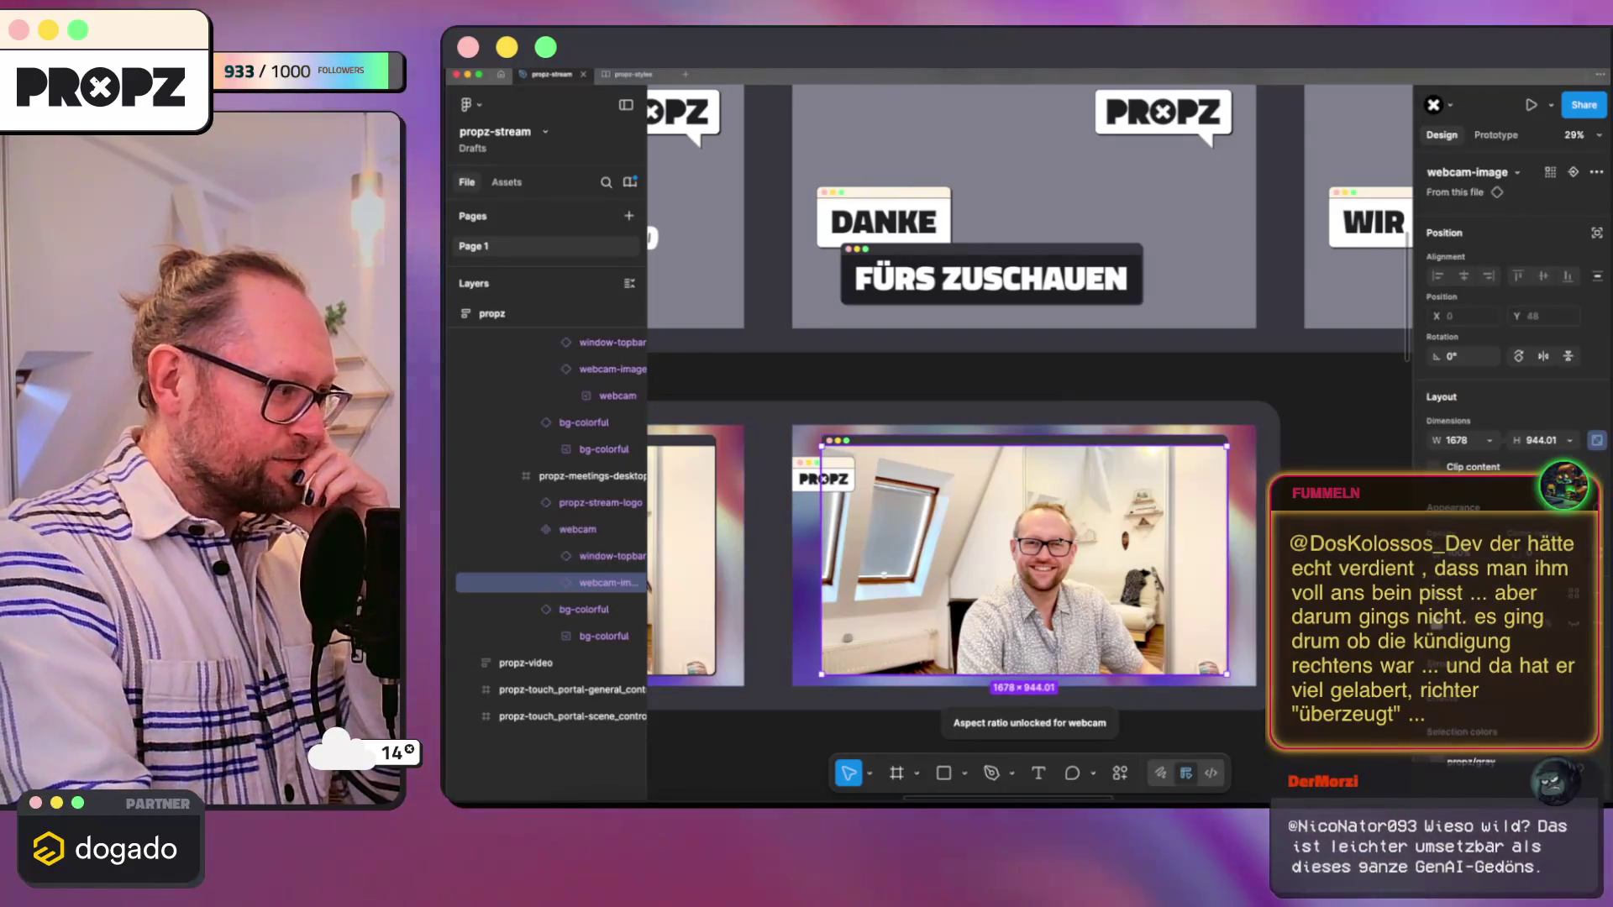
pyautogui.moveTo(1219, 530); pyautogui.dragTo(1027, 543)
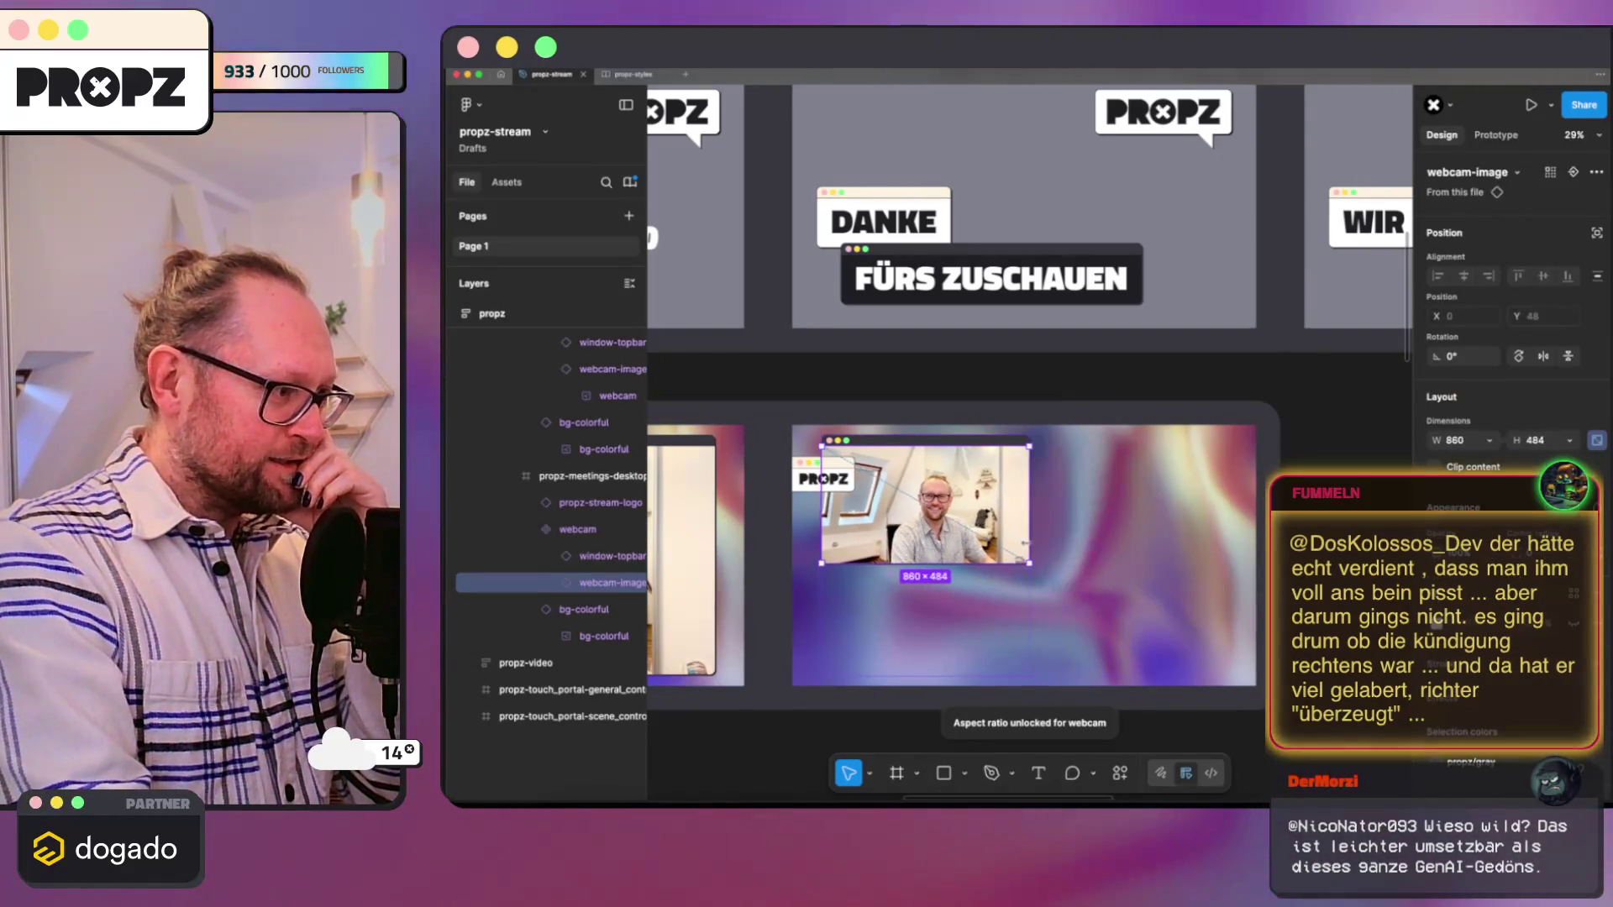
pyautogui.press('super+z')
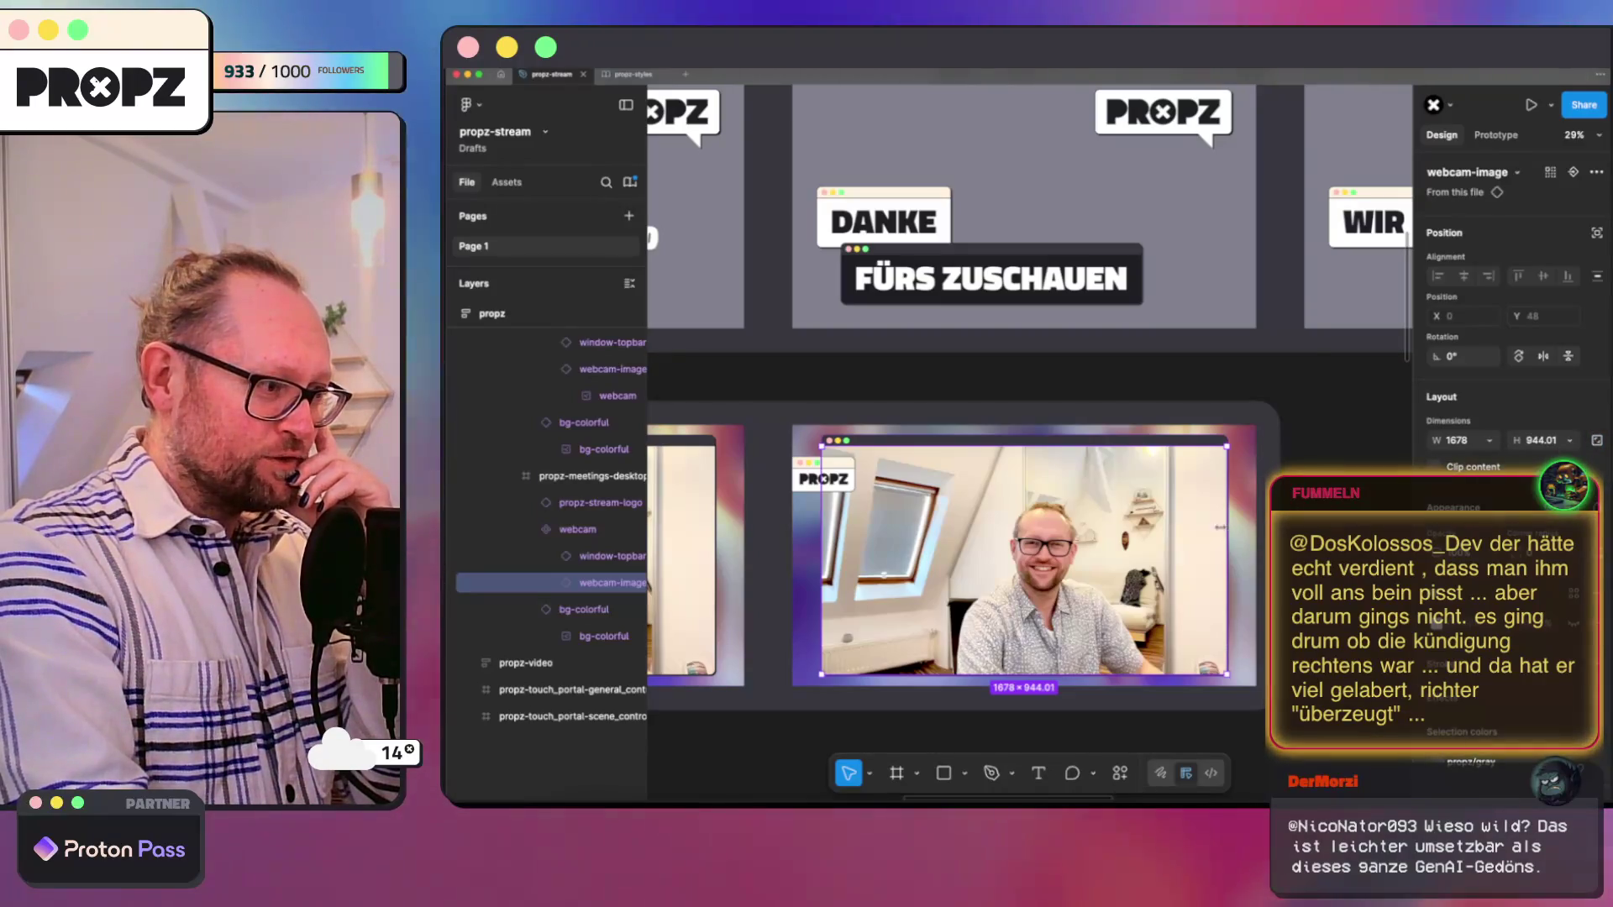
pyautogui.moveTo(1220, 527); pyautogui.dragTo(1066, 540)
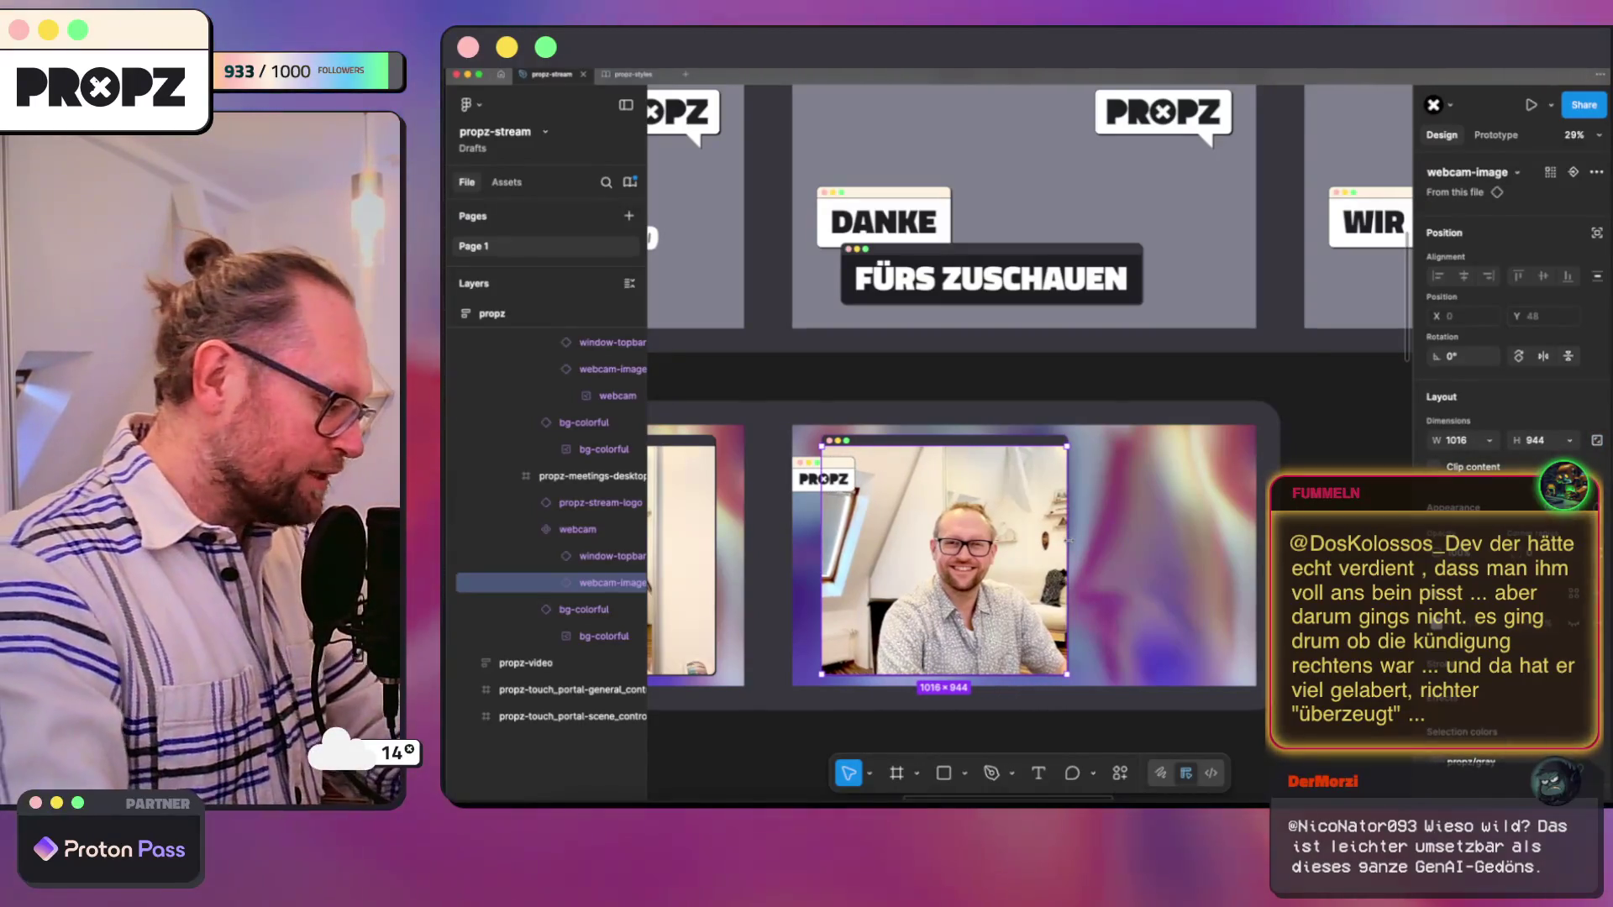
pyautogui.press('super+z')
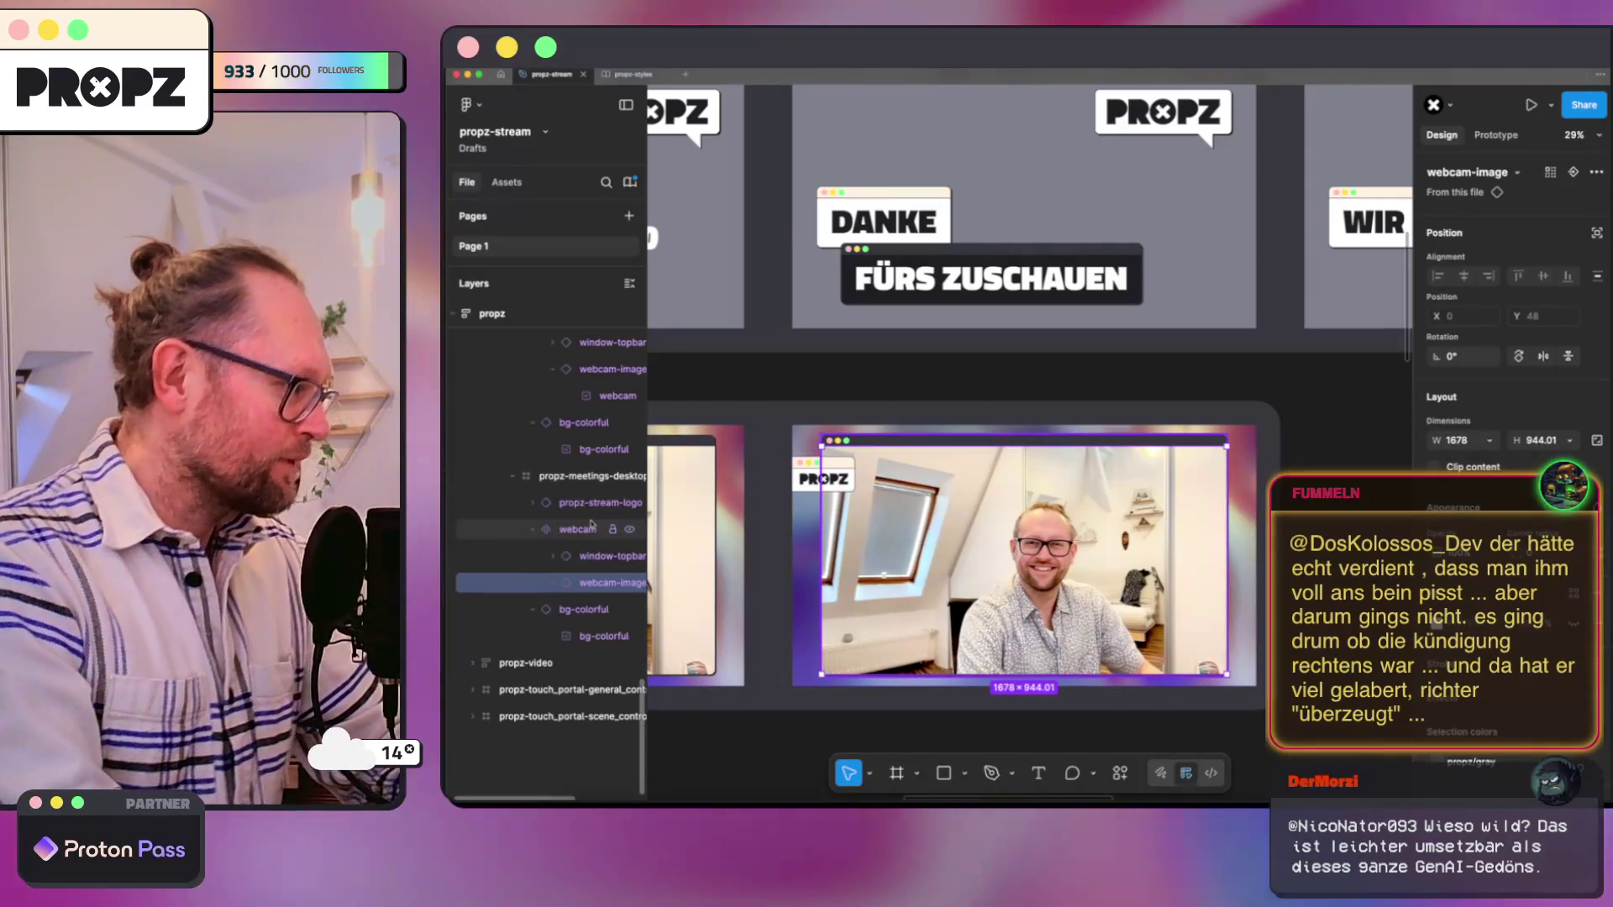
pyautogui.click(591, 527)
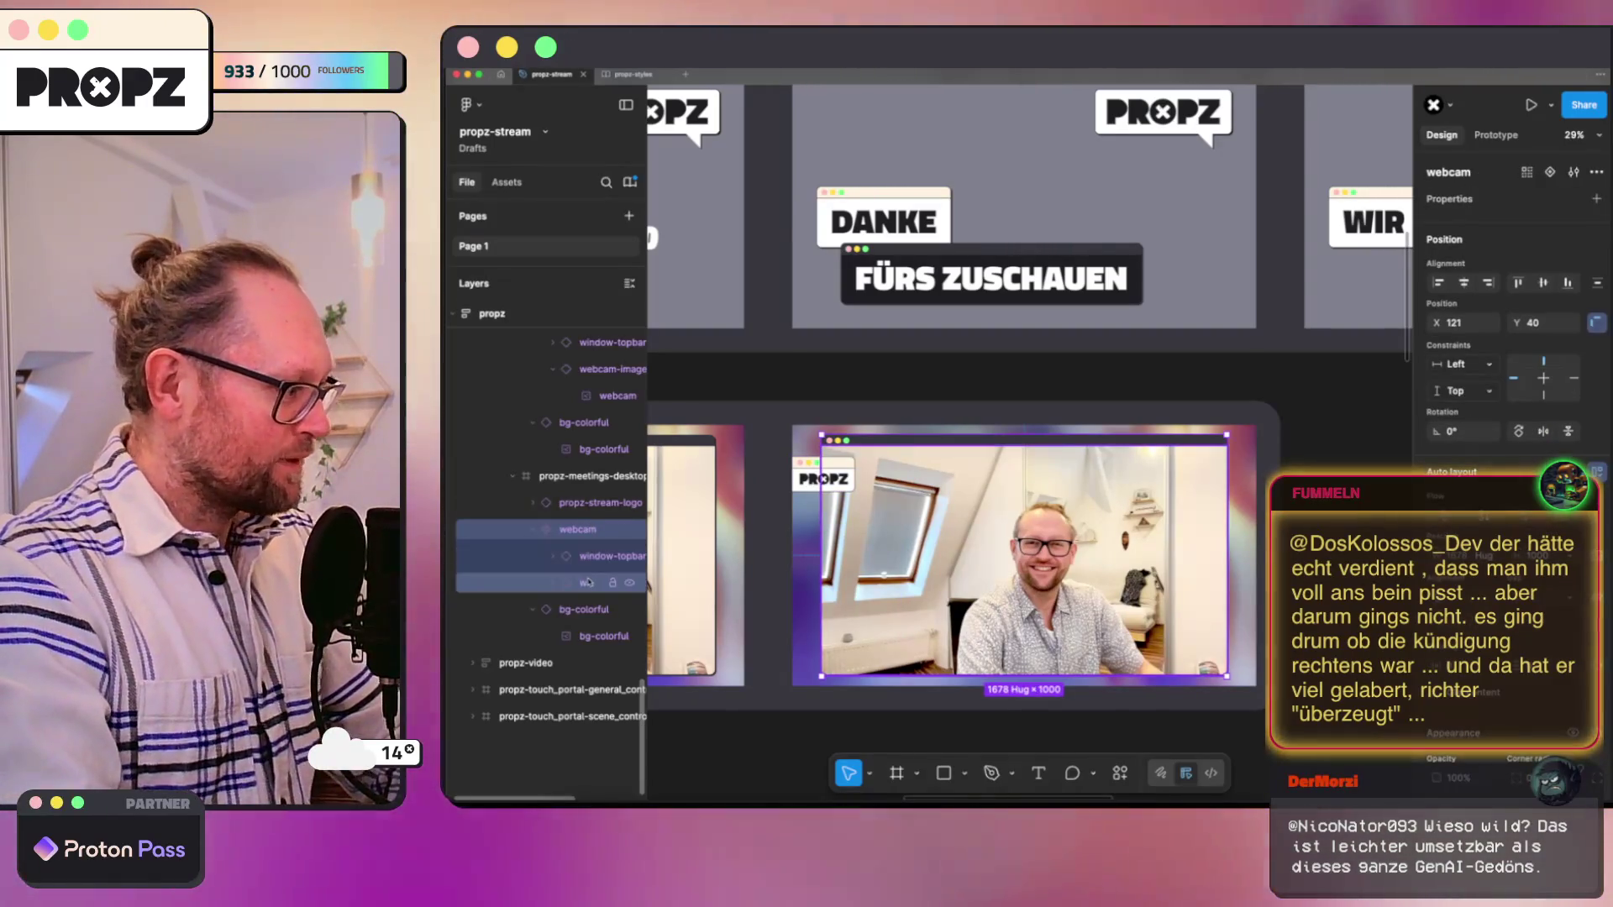
pyautogui.click(585, 582)
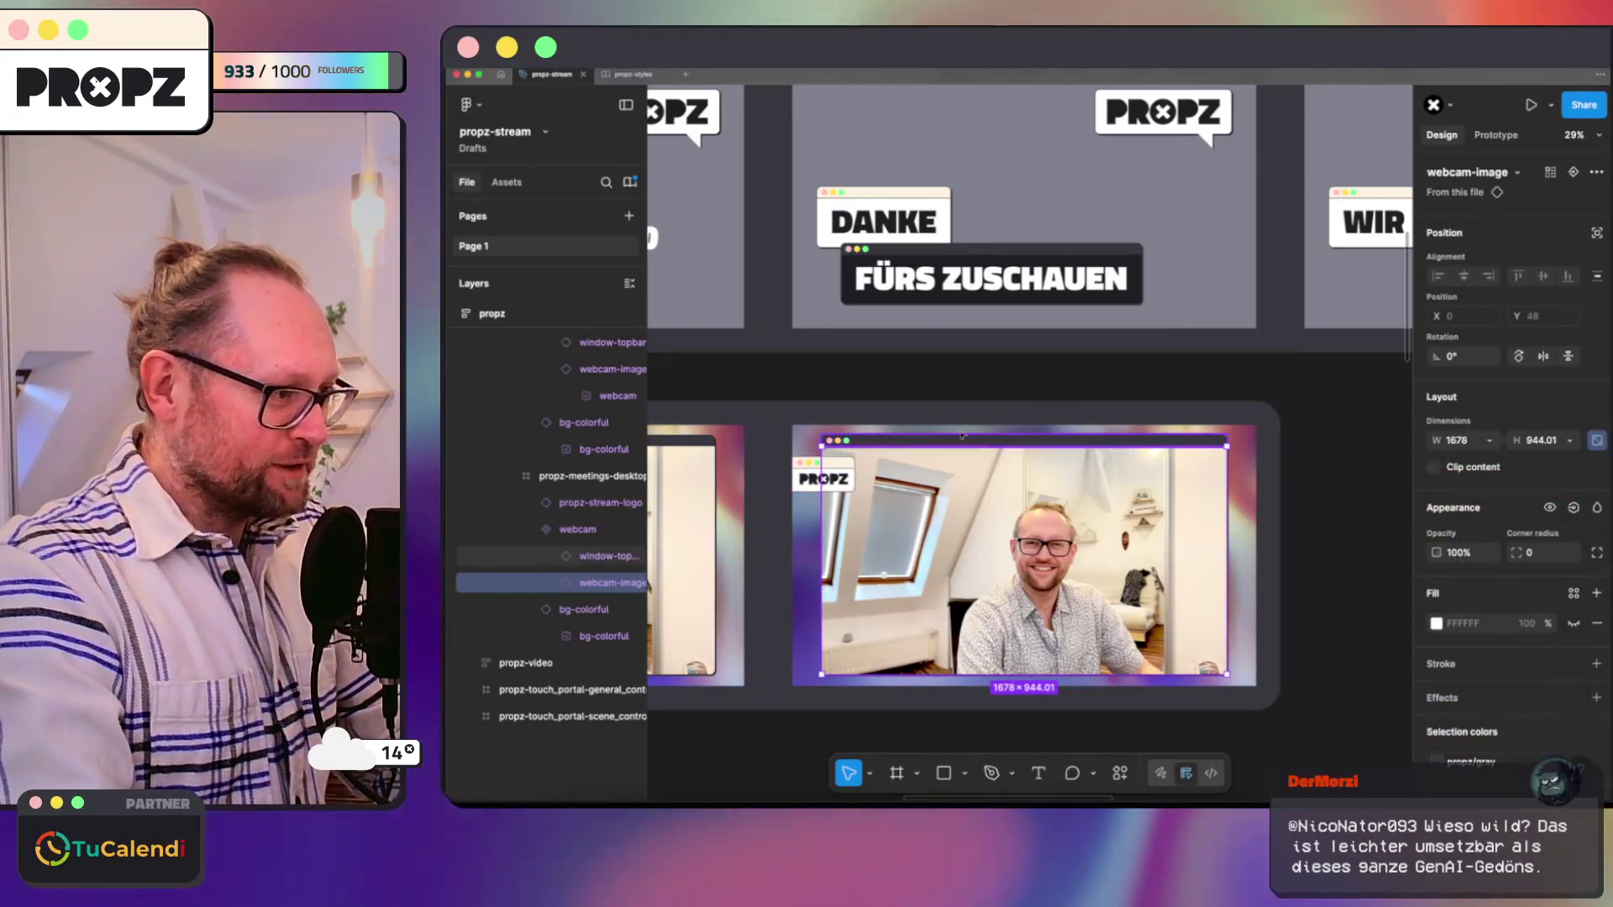
pyautogui.click(577, 528)
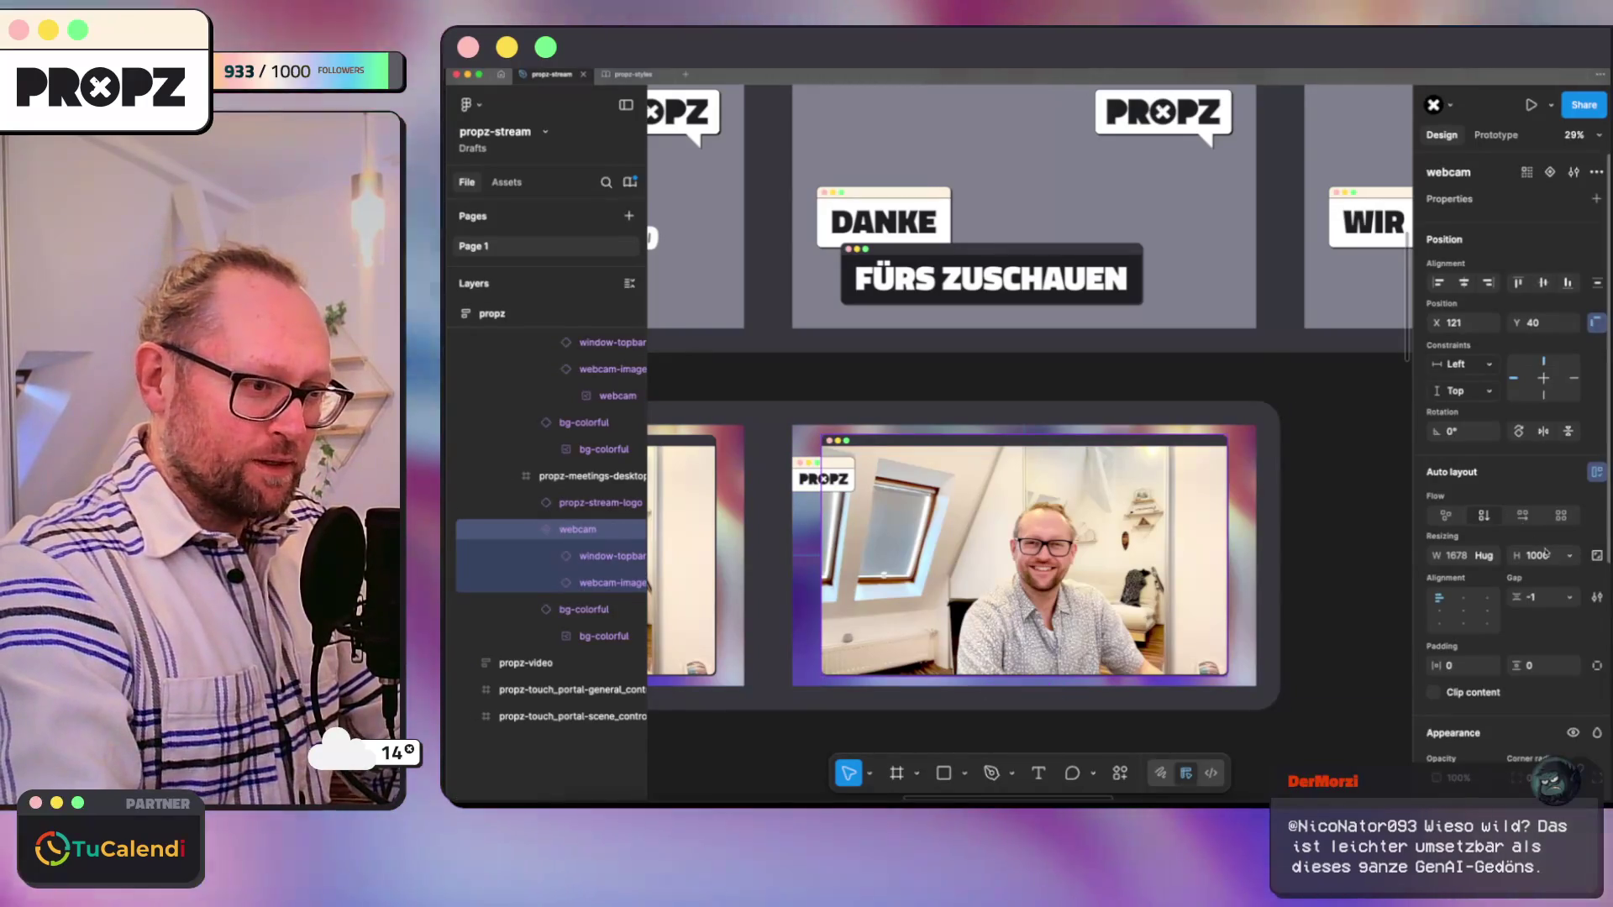
pyautogui.click(1543, 556)
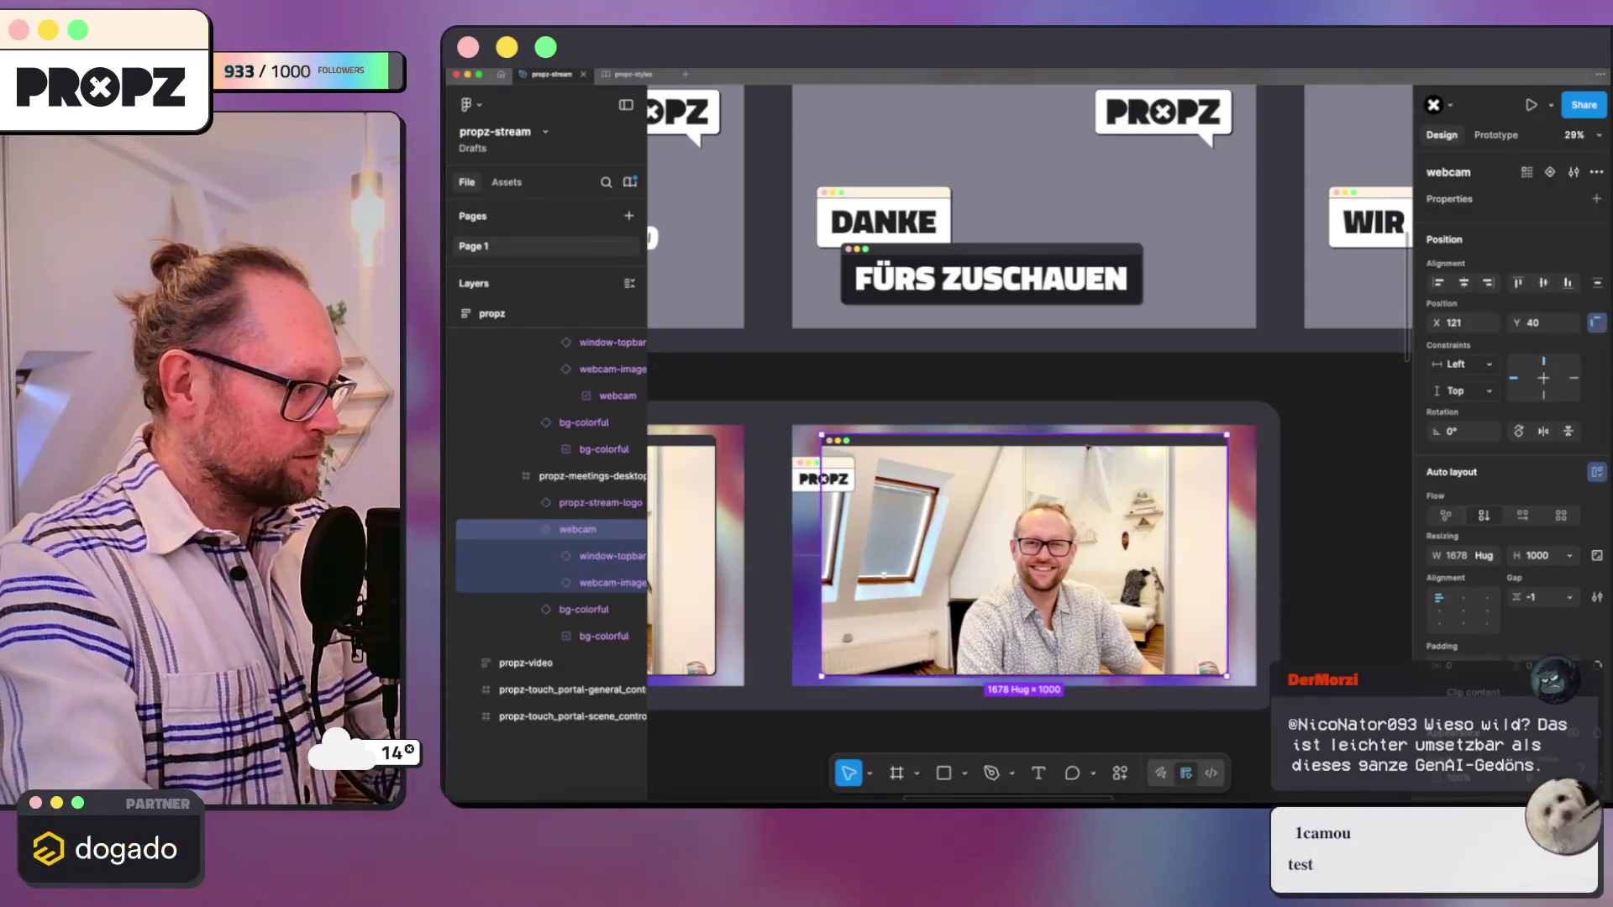
pyautogui.click(598, 584)
pyautogui.write('400')
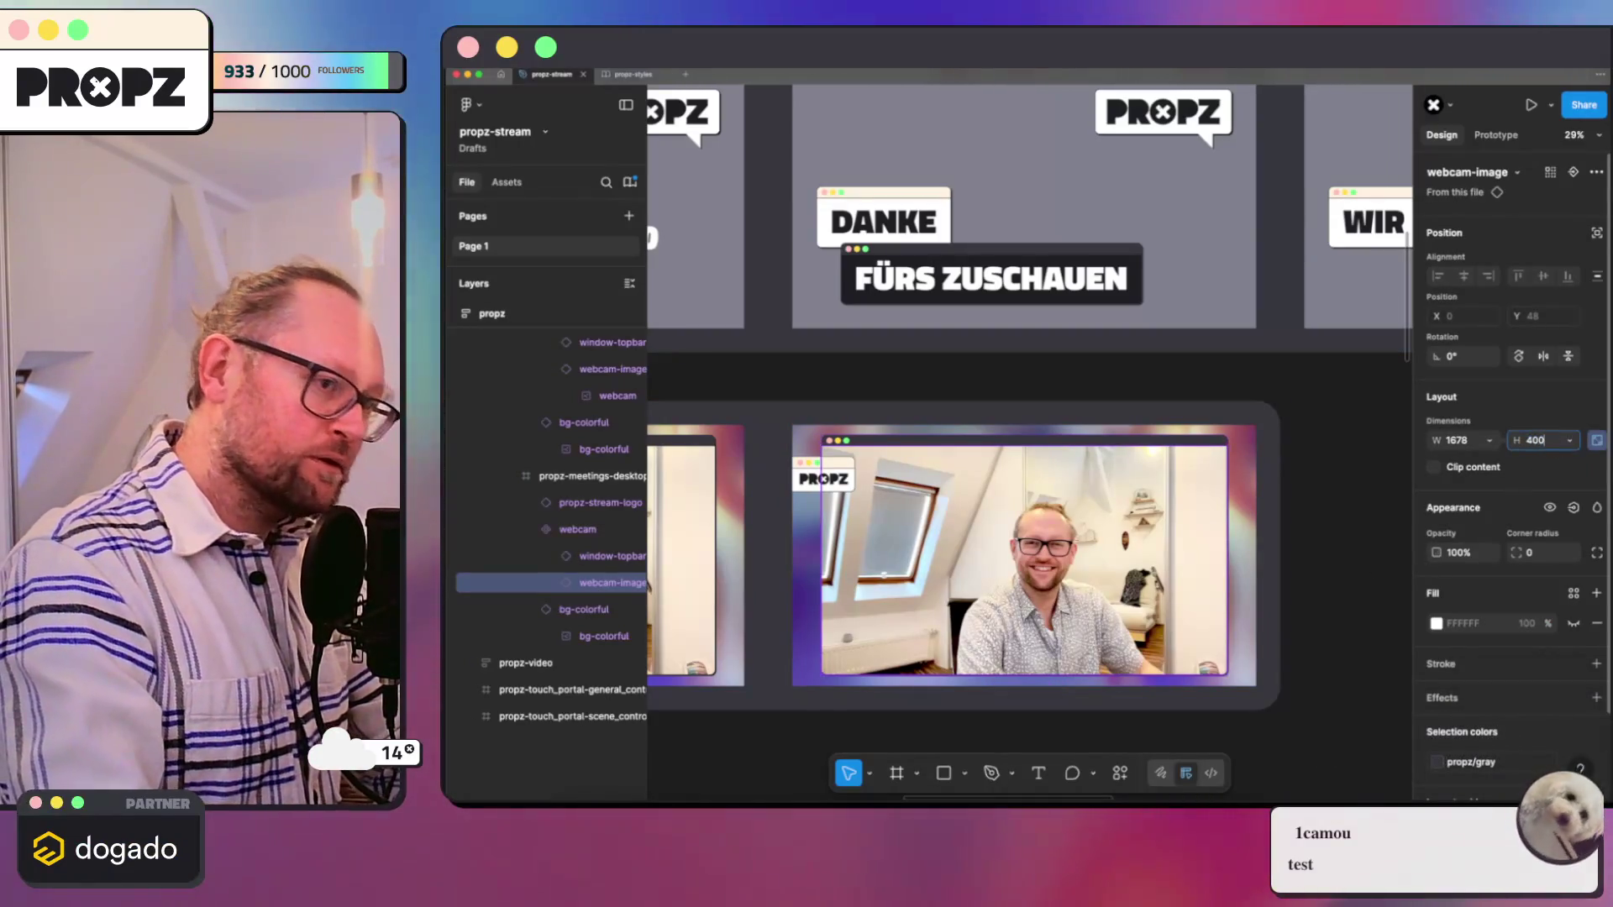
# Step: Set the webcam image height to 400 and move the webcam overlay to the frame's bottom-left corner
pyautogui.press('Return')
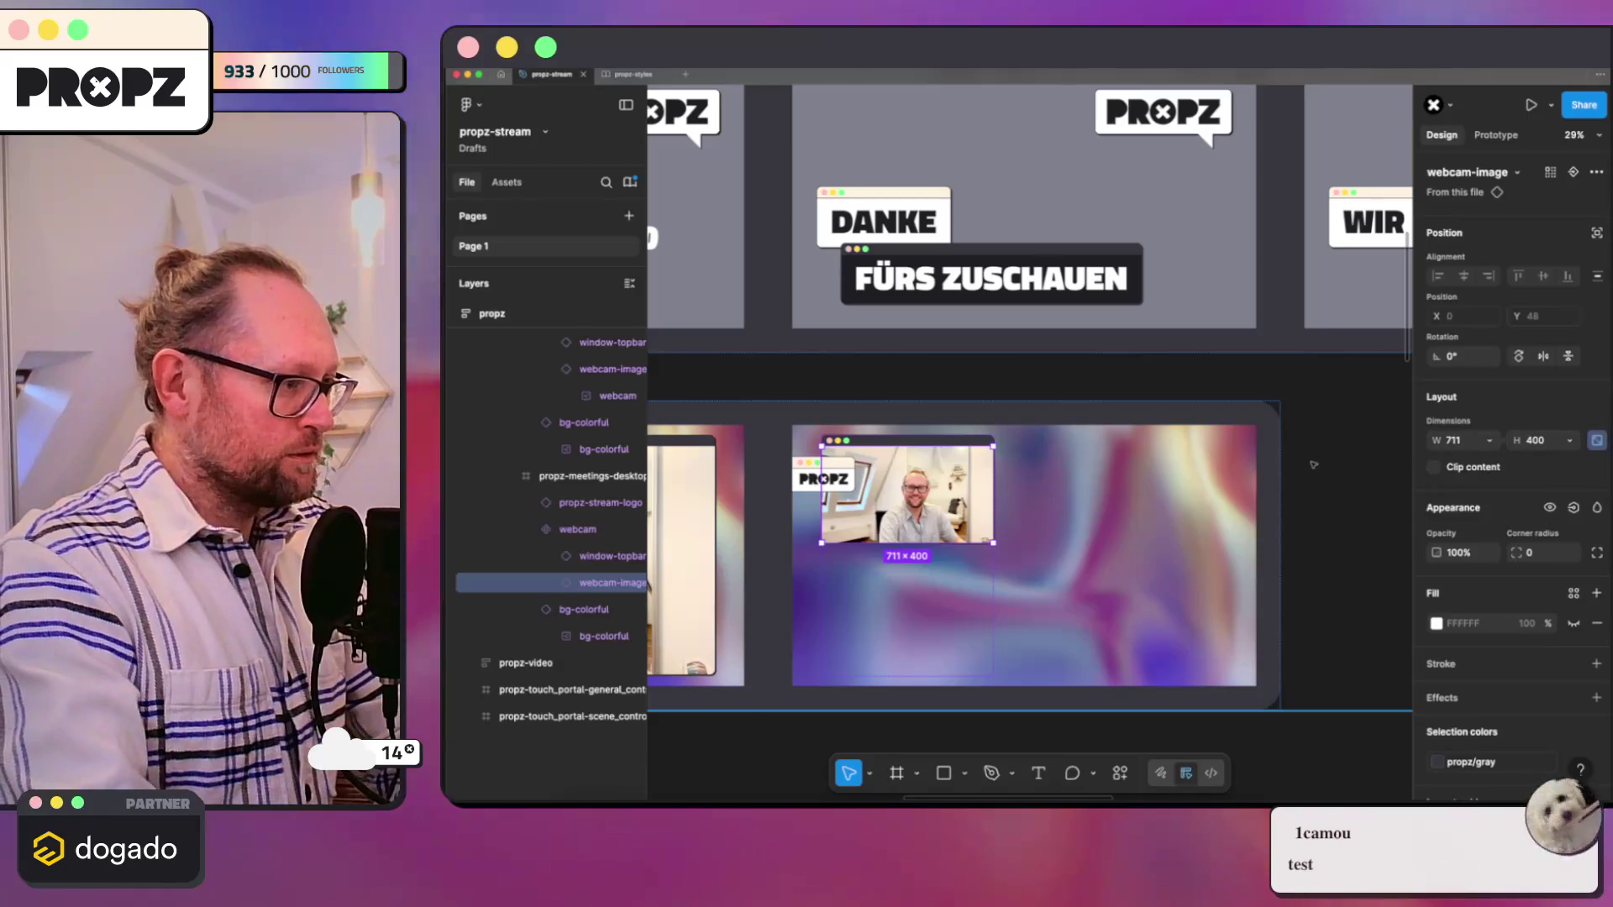
pyautogui.click(577, 529)
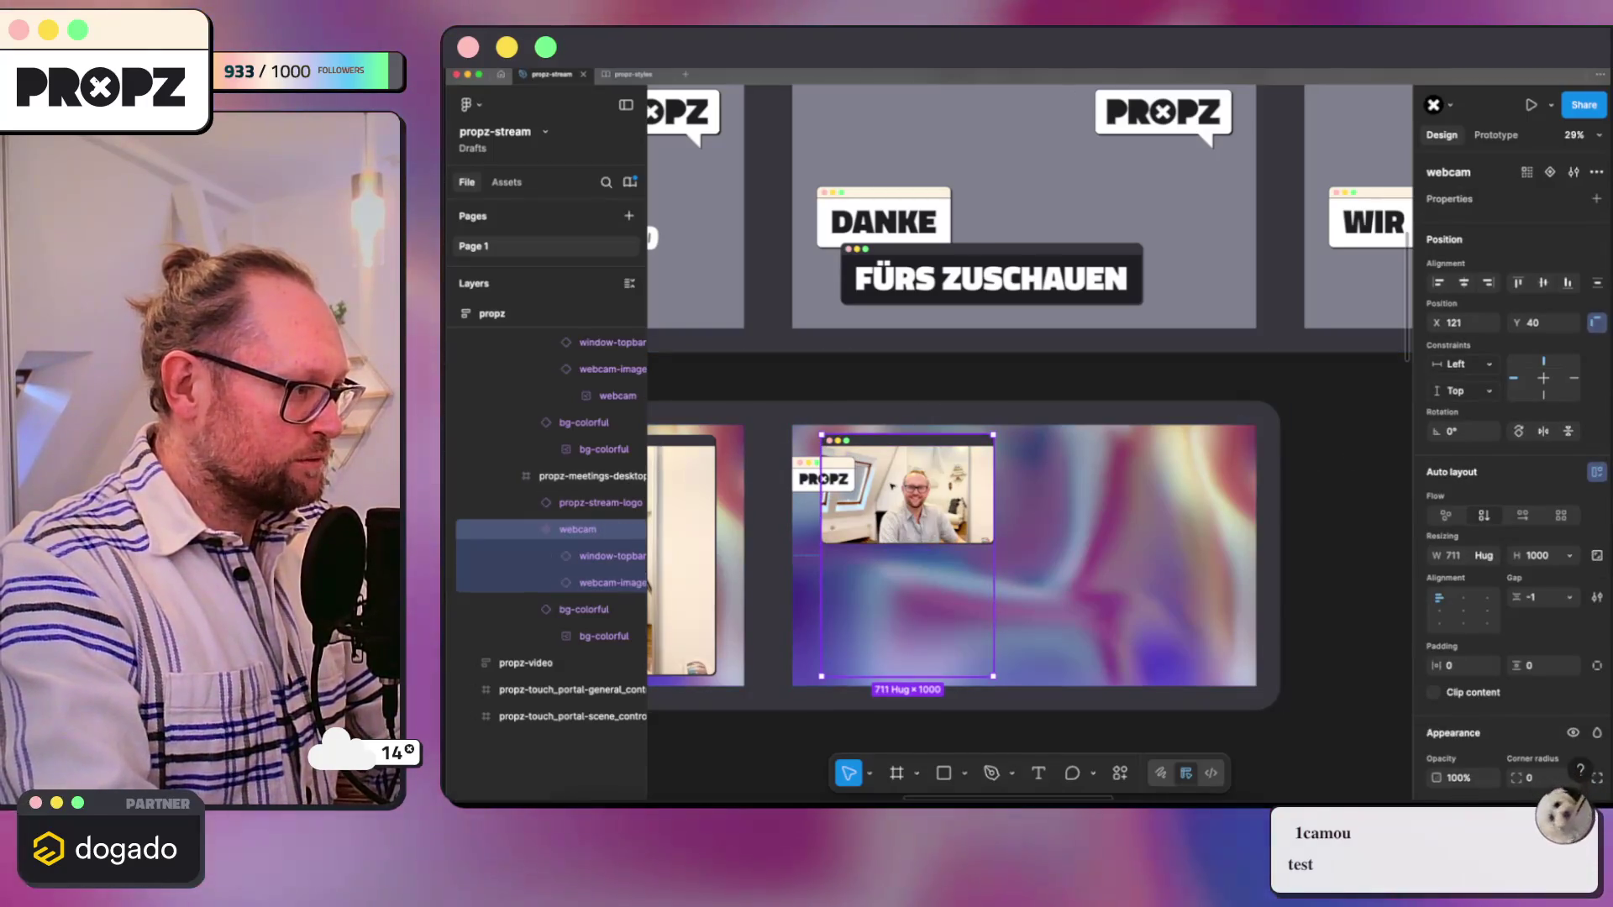
pyautogui.moveTo(908, 491); pyautogui.dragTo(870, 637)
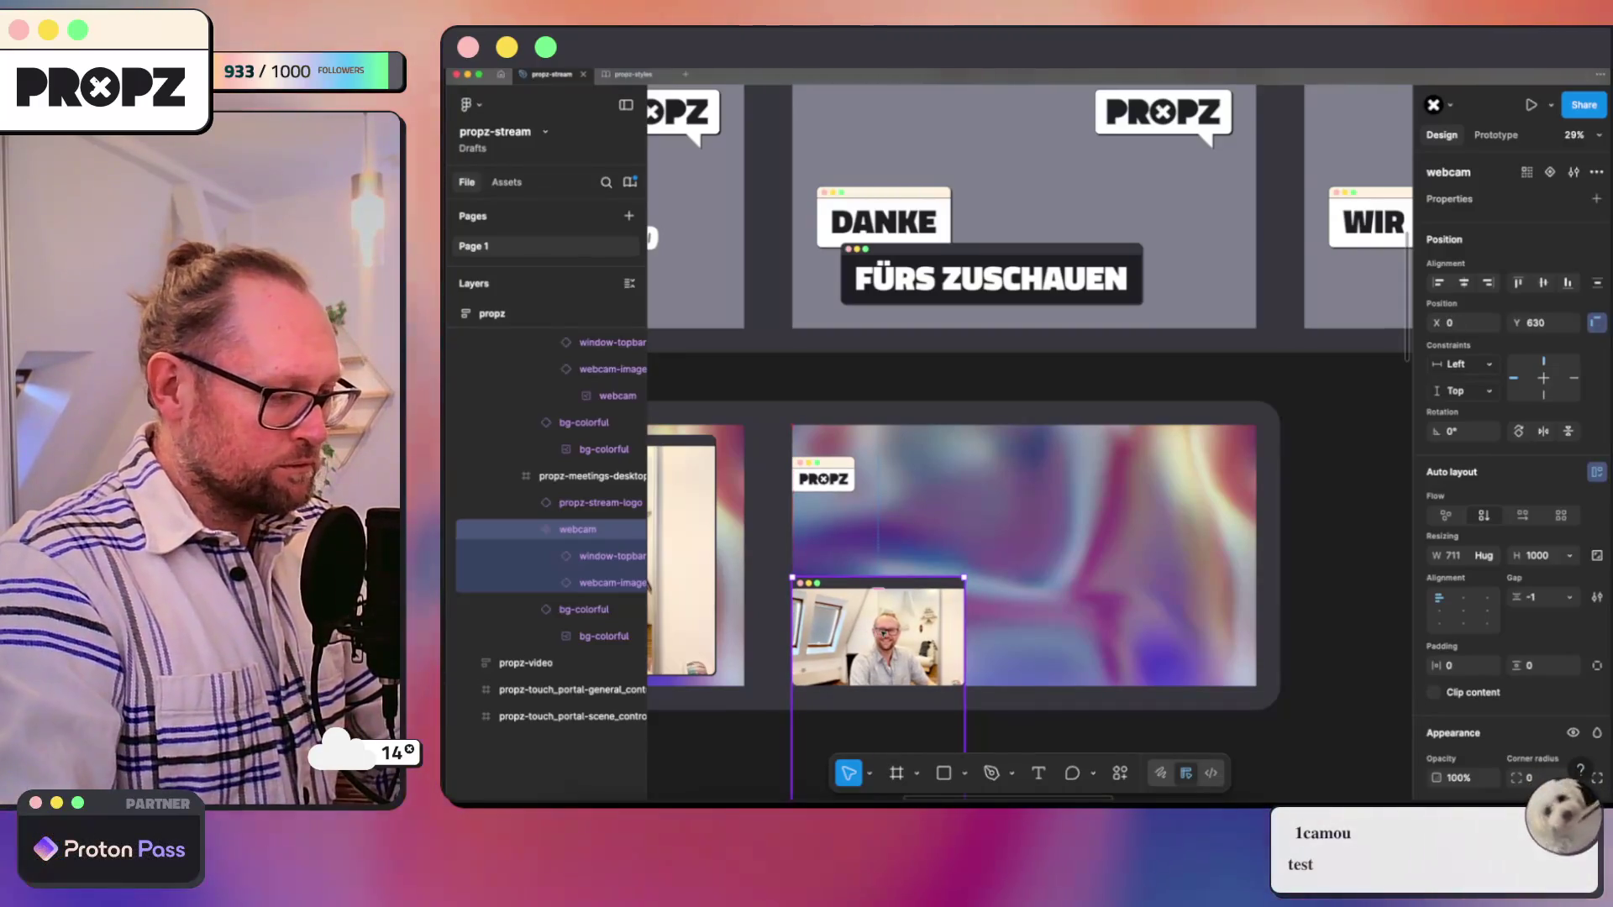
pyautogui.hotkey('shift', 'Right')
pyautogui.hotkey('shift', 'Right')
pyautogui.hotkey('shift', 'Right')
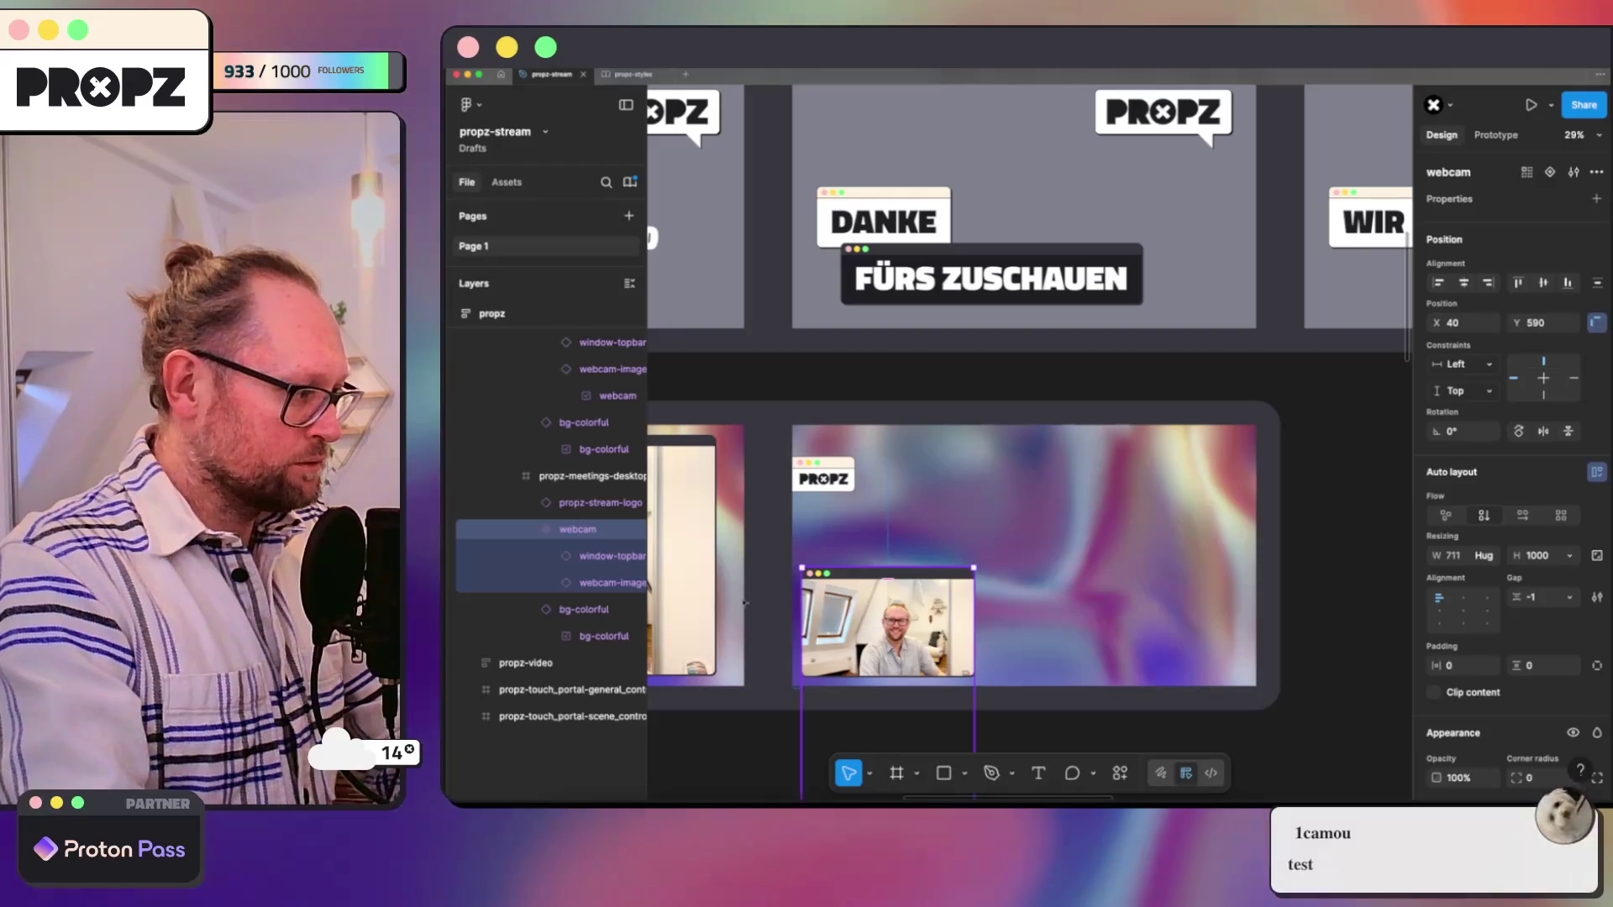
# Step: Set the webcam image width to 400, making it a 400×400 square
pyautogui.click(577, 585)
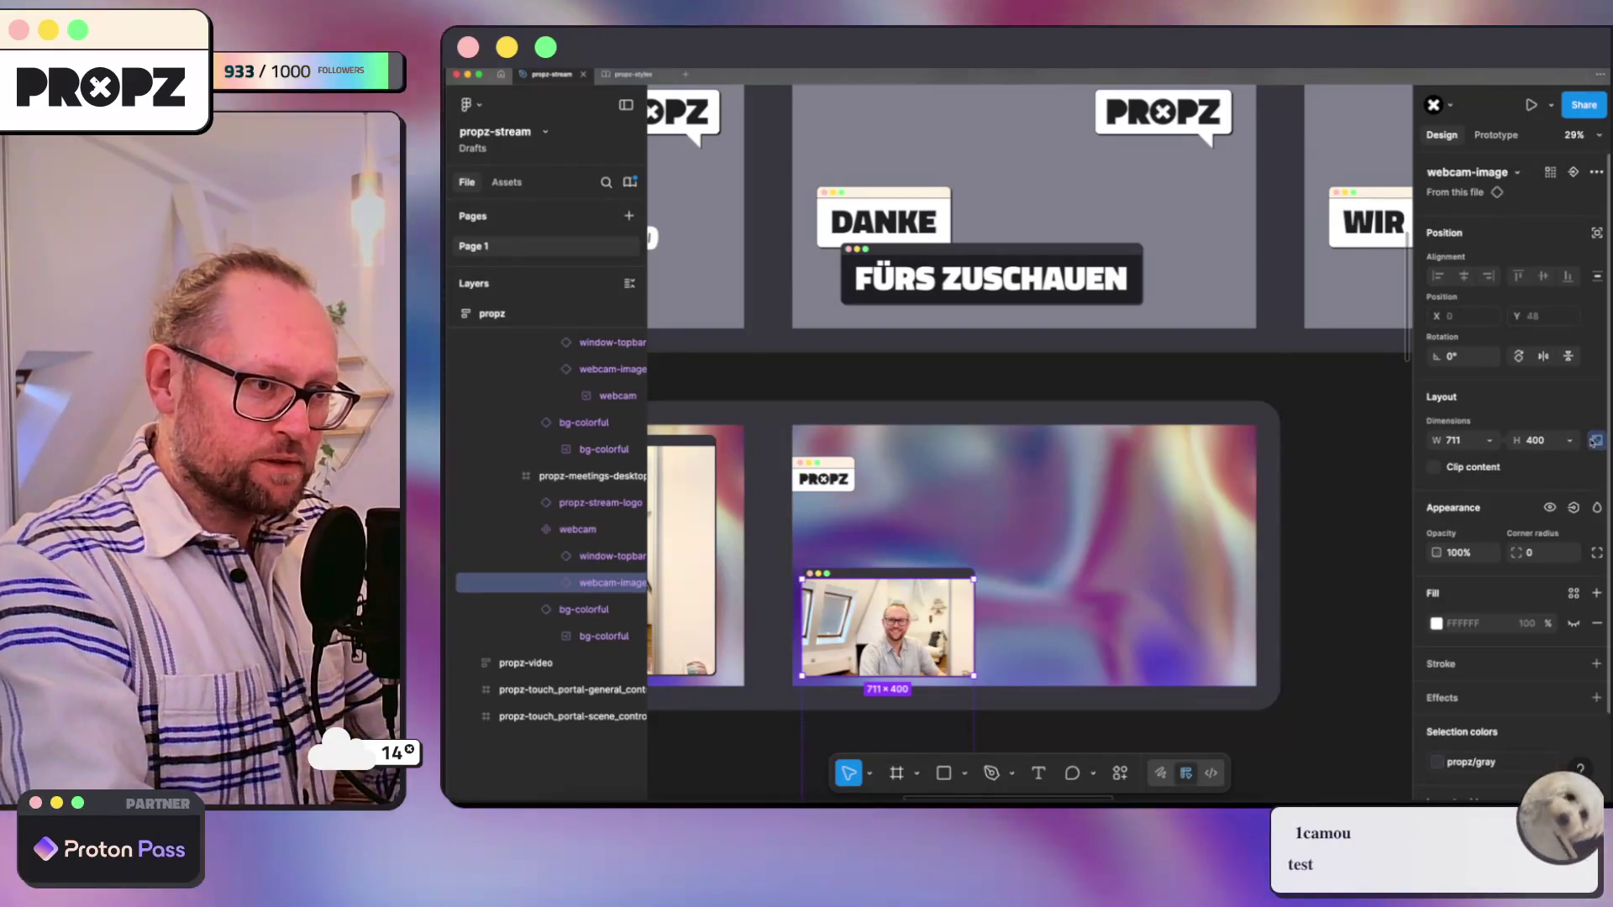
pyautogui.click(1456, 439)
pyautogui.write('400')
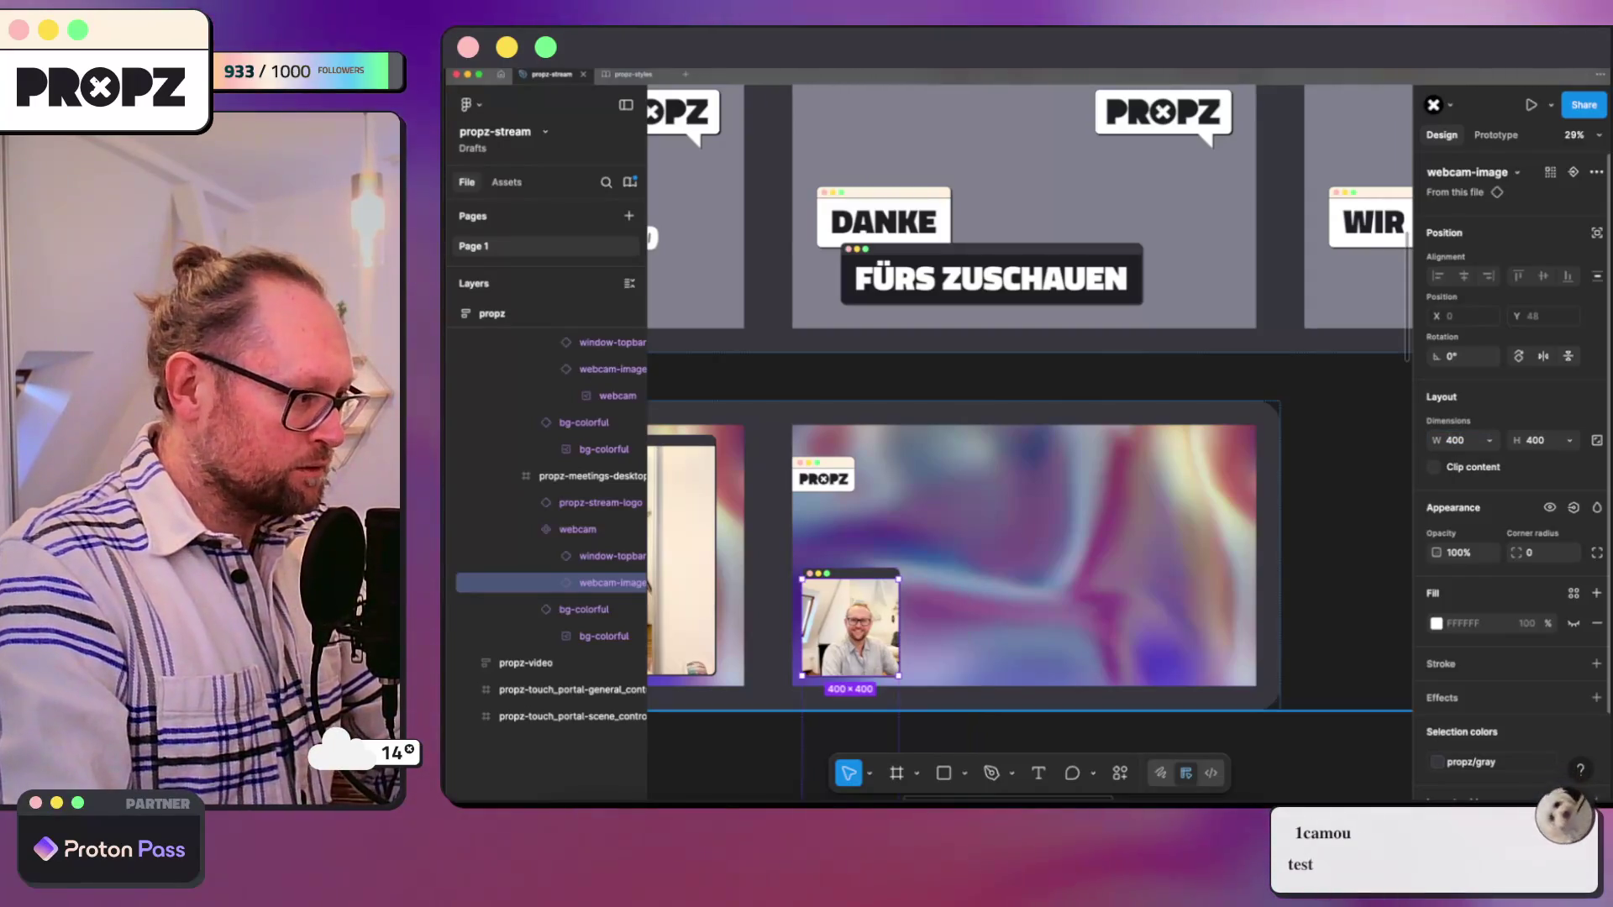
pyautogui.press('Escape')
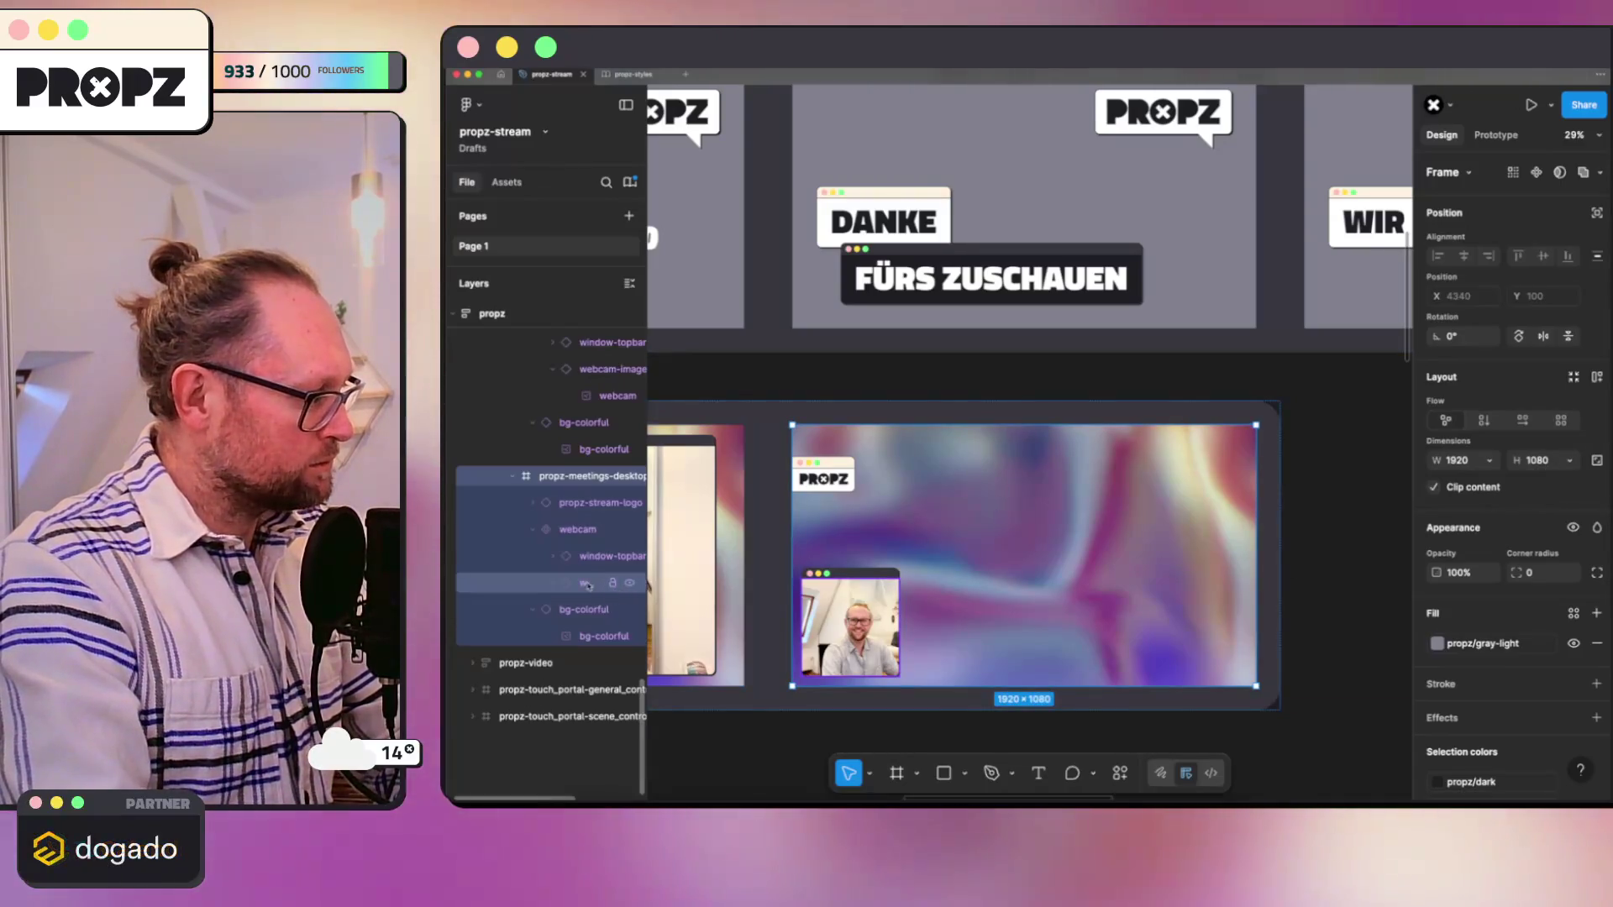
# Step: Narrow the webcam image width to 320 for a 320×400 portrait
pyautogui.click(588, 583)
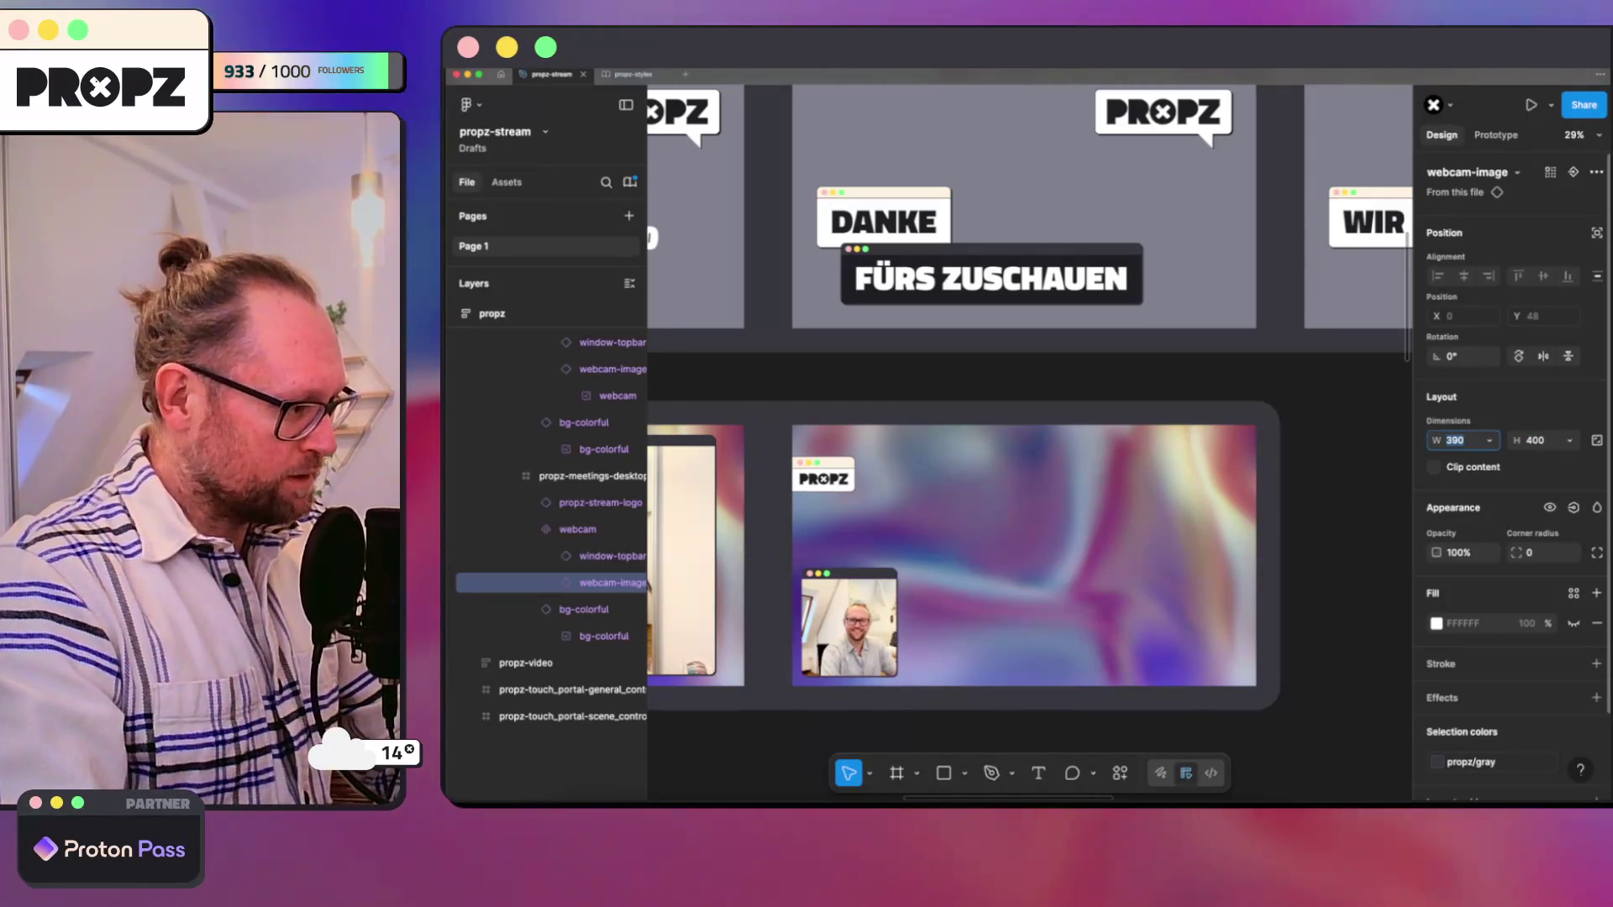
pyautogui.hotkey('shift', 'Down')
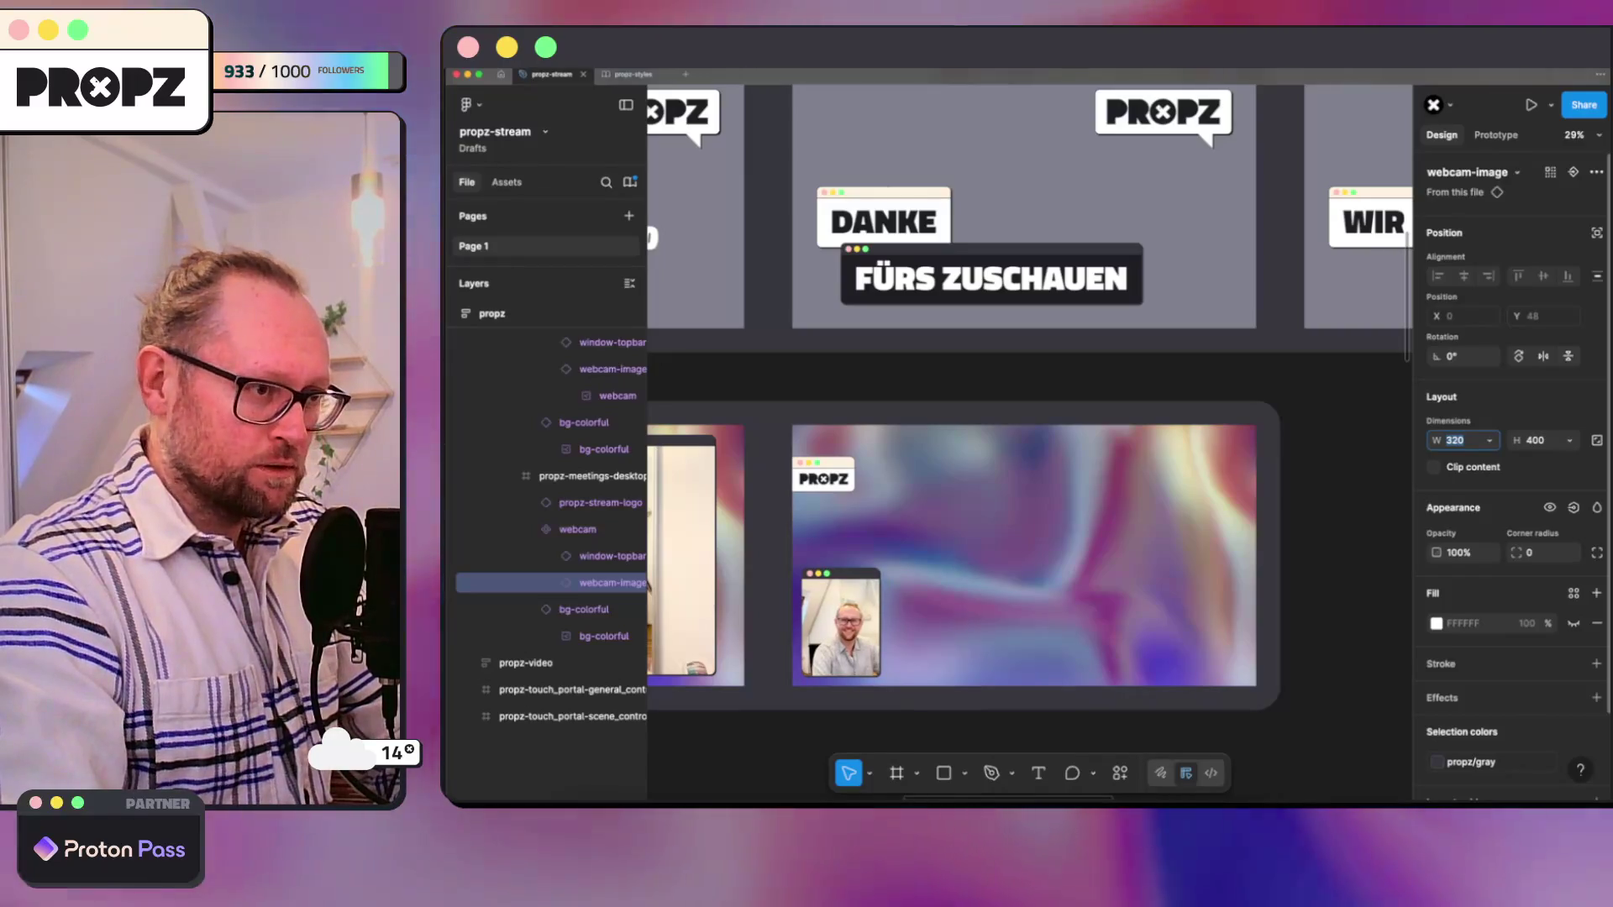
pyautogui.hotkey('shift', 'Down')
pyautogui.press('Return')
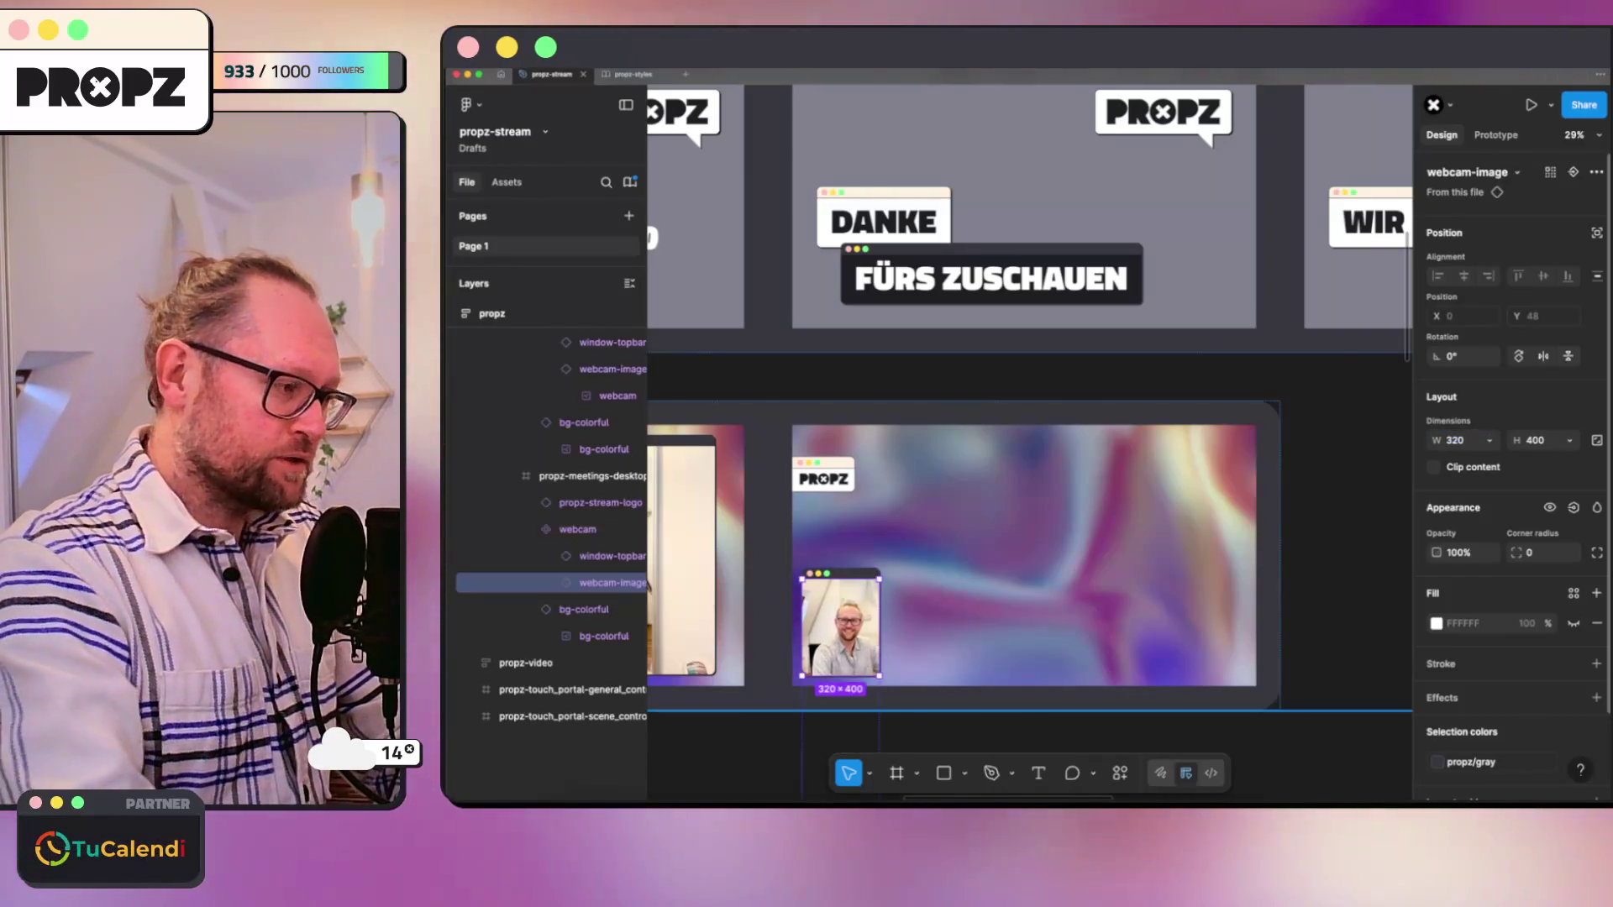
pyautogui.press('Escape')
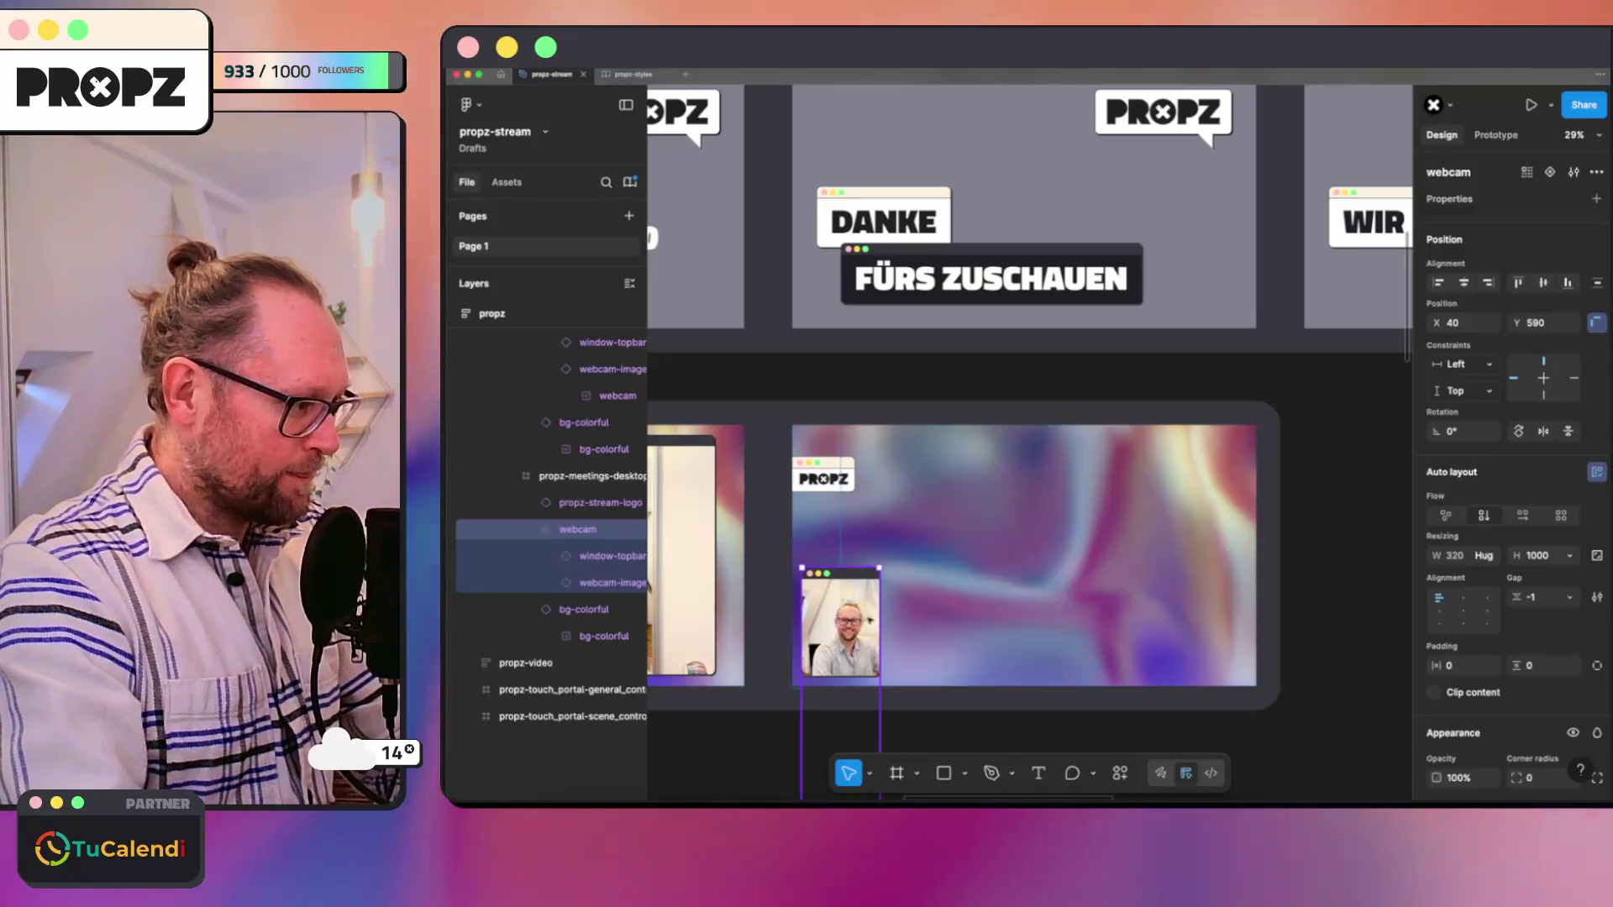
pyautogui.press('Escape')
pyautogui.press('Return')
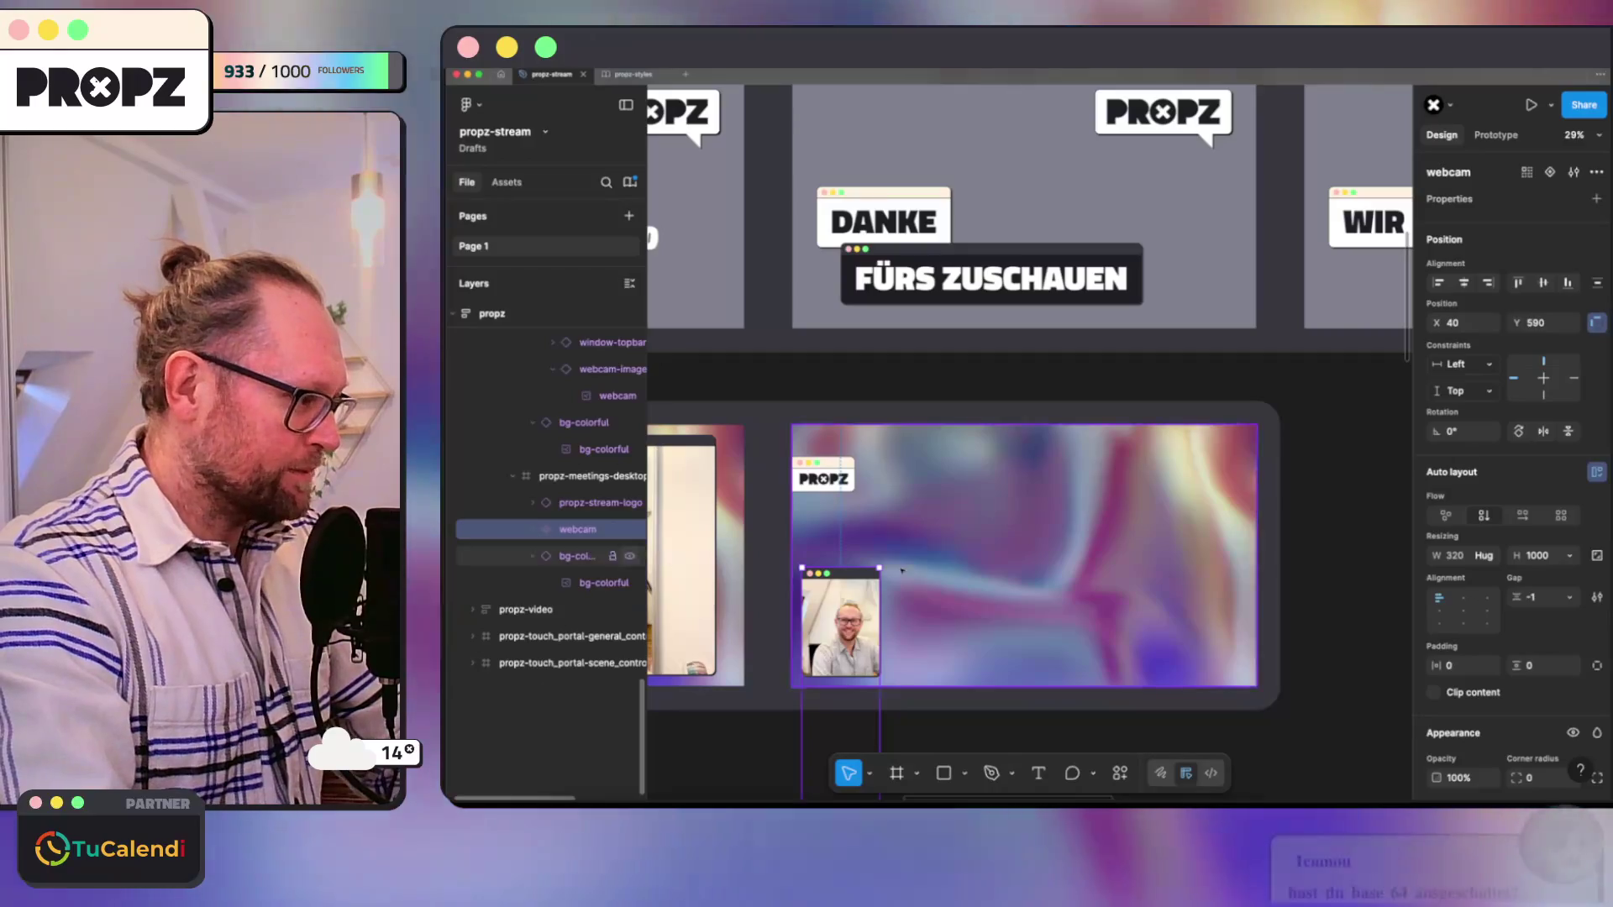
pyautogui.scroll(-5, 964, 571)
# Step: Select the image 1 screenshot and its parent stream-monitor frame
pyautogui.click(687, 561)
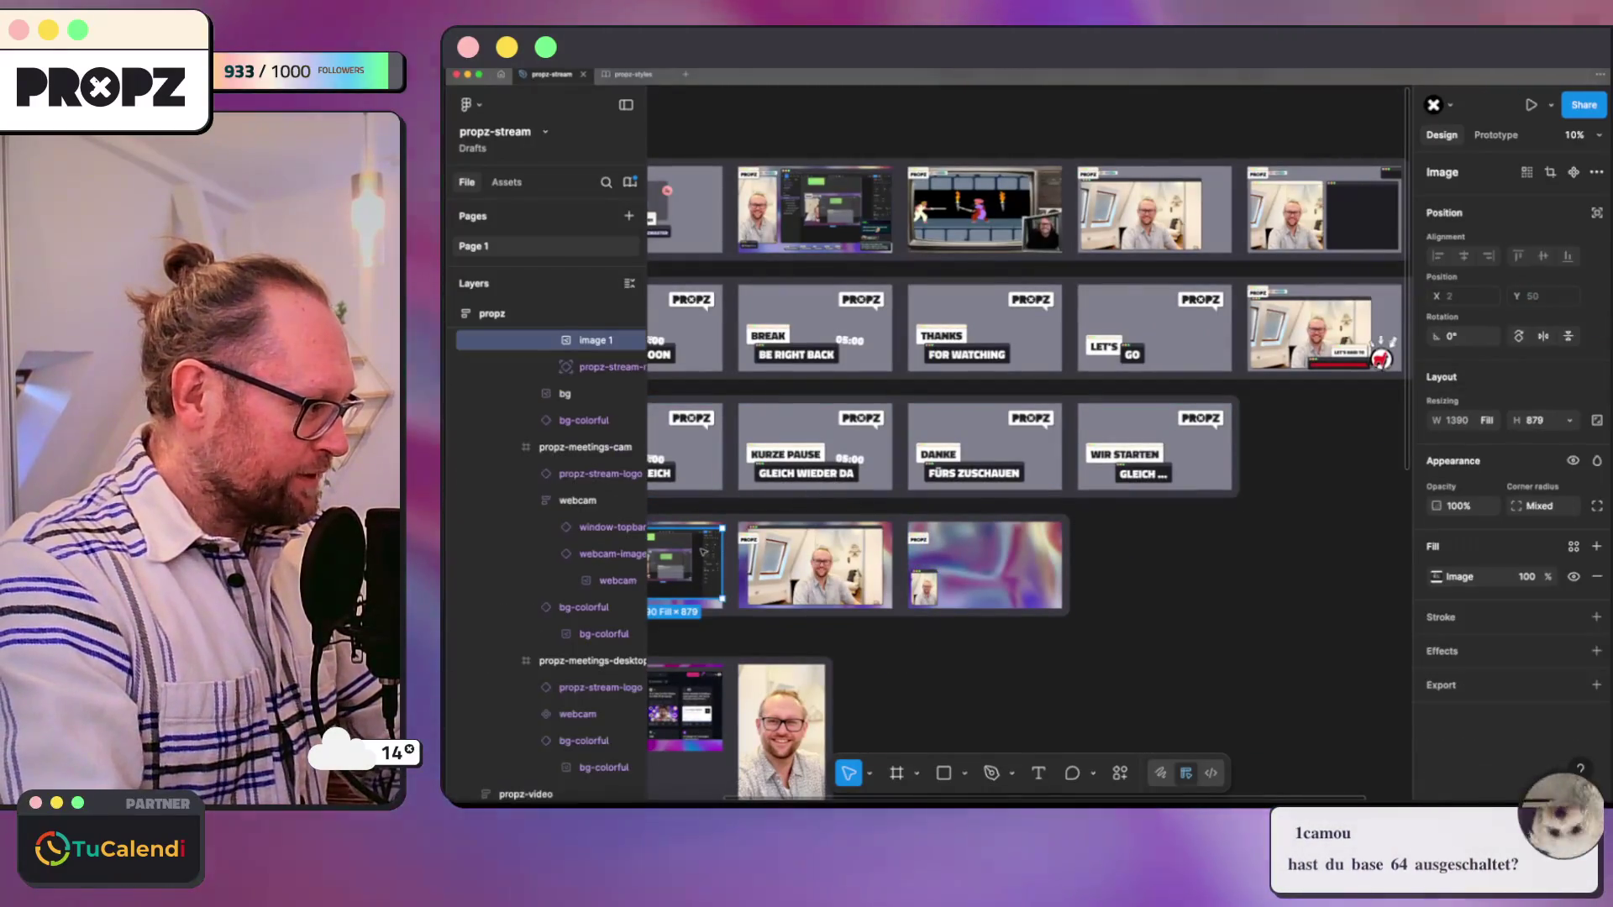
pyautogui.scroll(2, 572, 443)
pyautogui.click(563, 437)
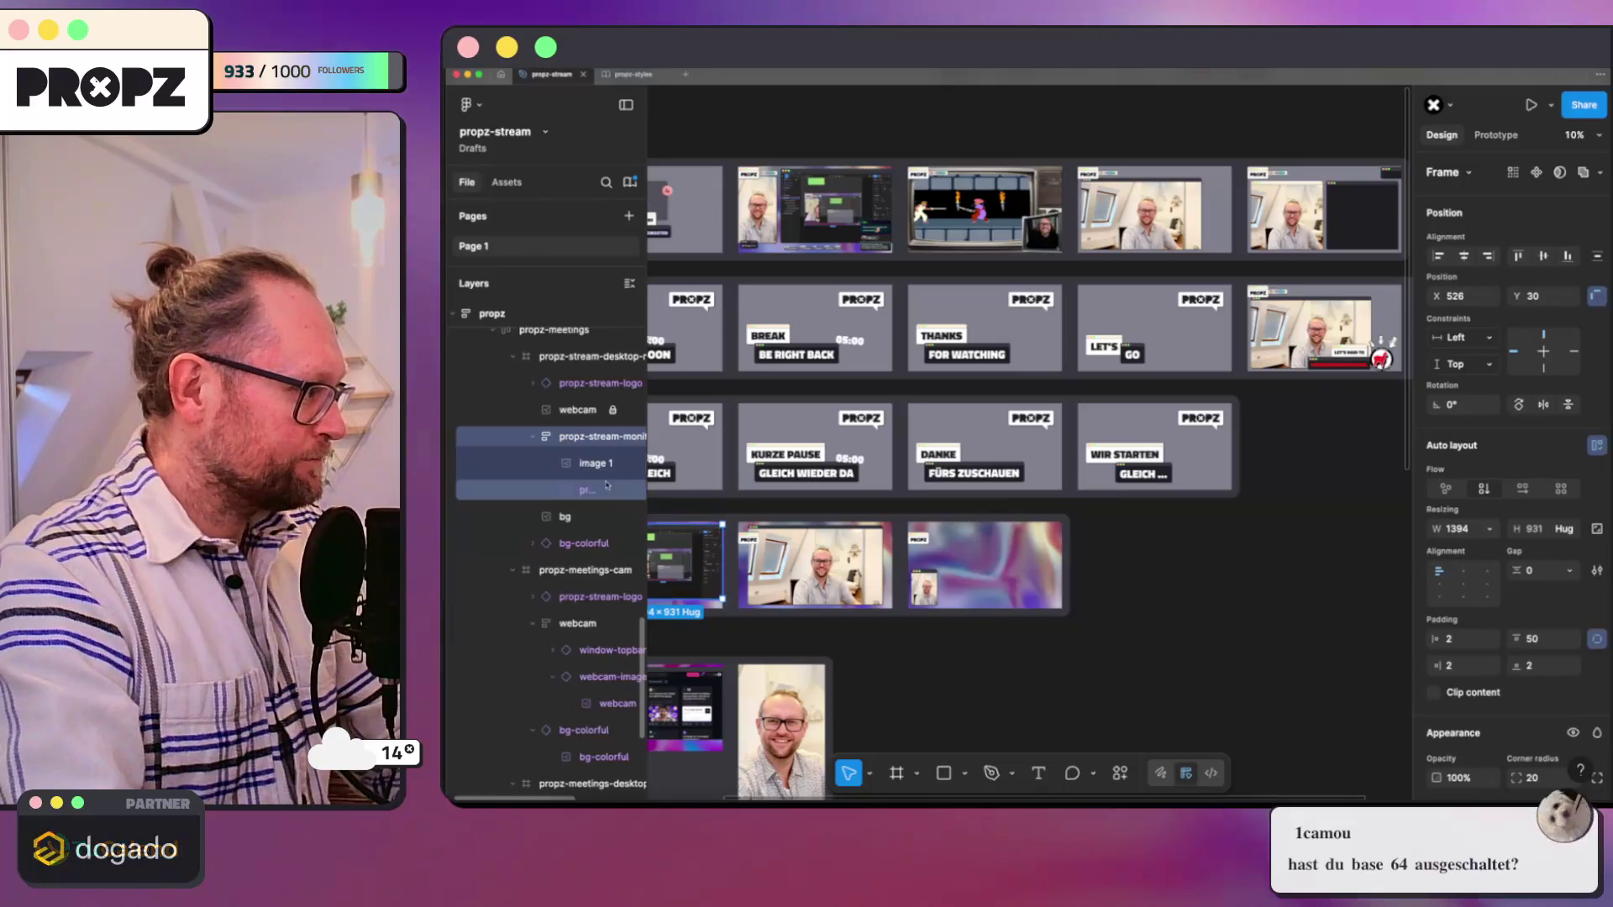
pyautogui.scroll(3, 698, 509)
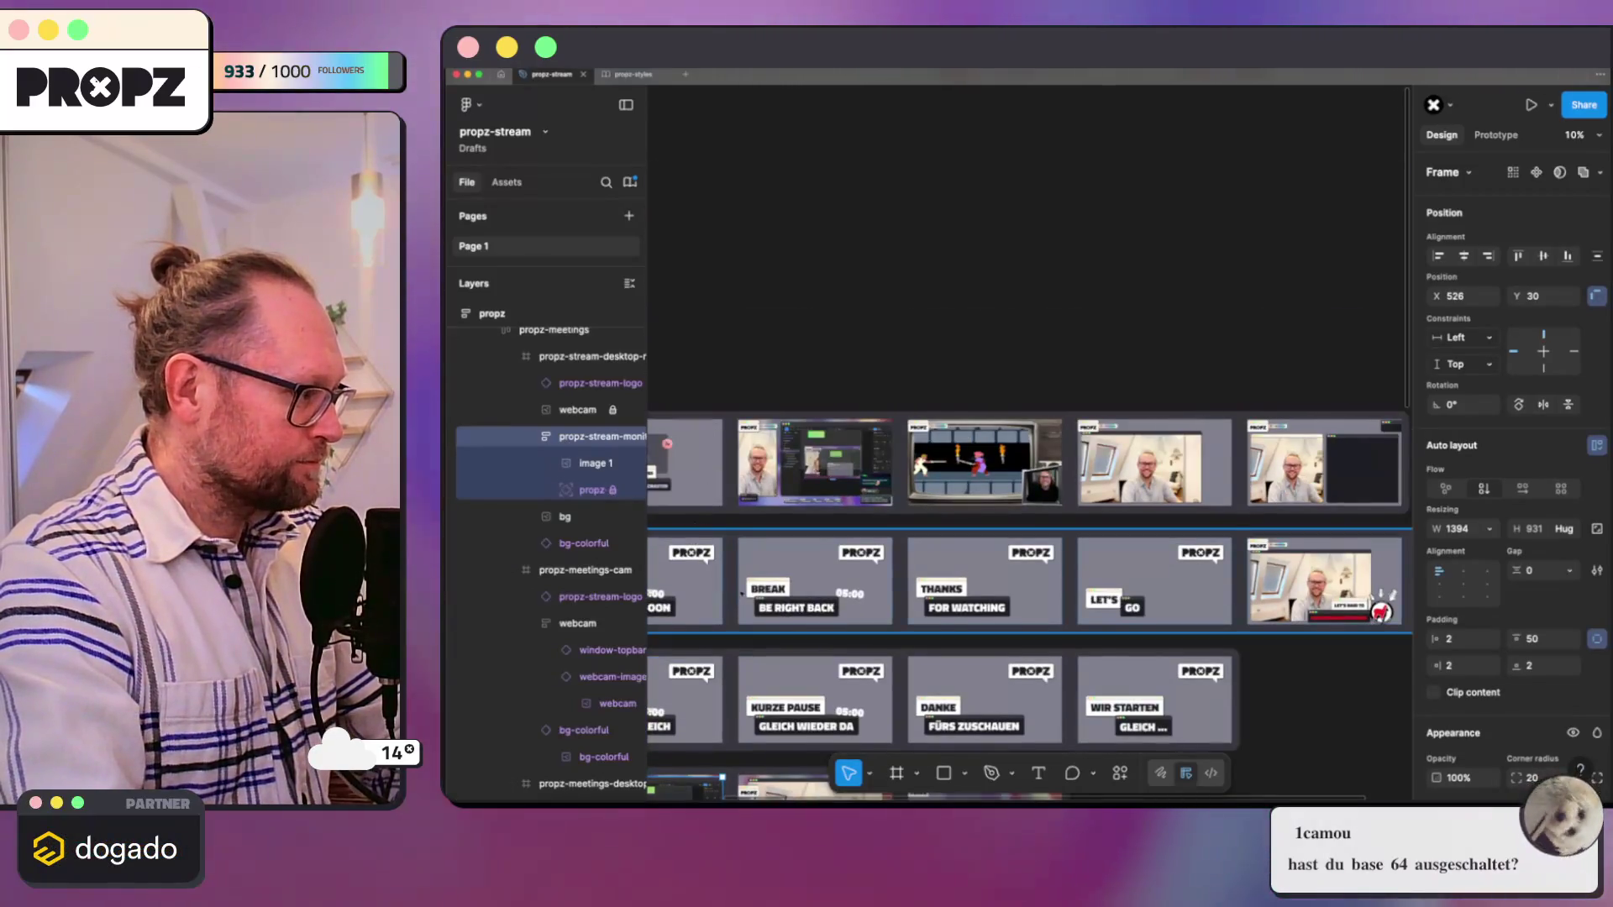
pyautogui.scroll(-5, 698, 508)
pyautogui.keyDown('ctrl'); pyautogui.scroll(5, 712, 433); pyautogui.keyUp('ctrl')
pyautogui.hscroll(-2, 713, 433)
pyautogui.scroll(3, 712, 432)
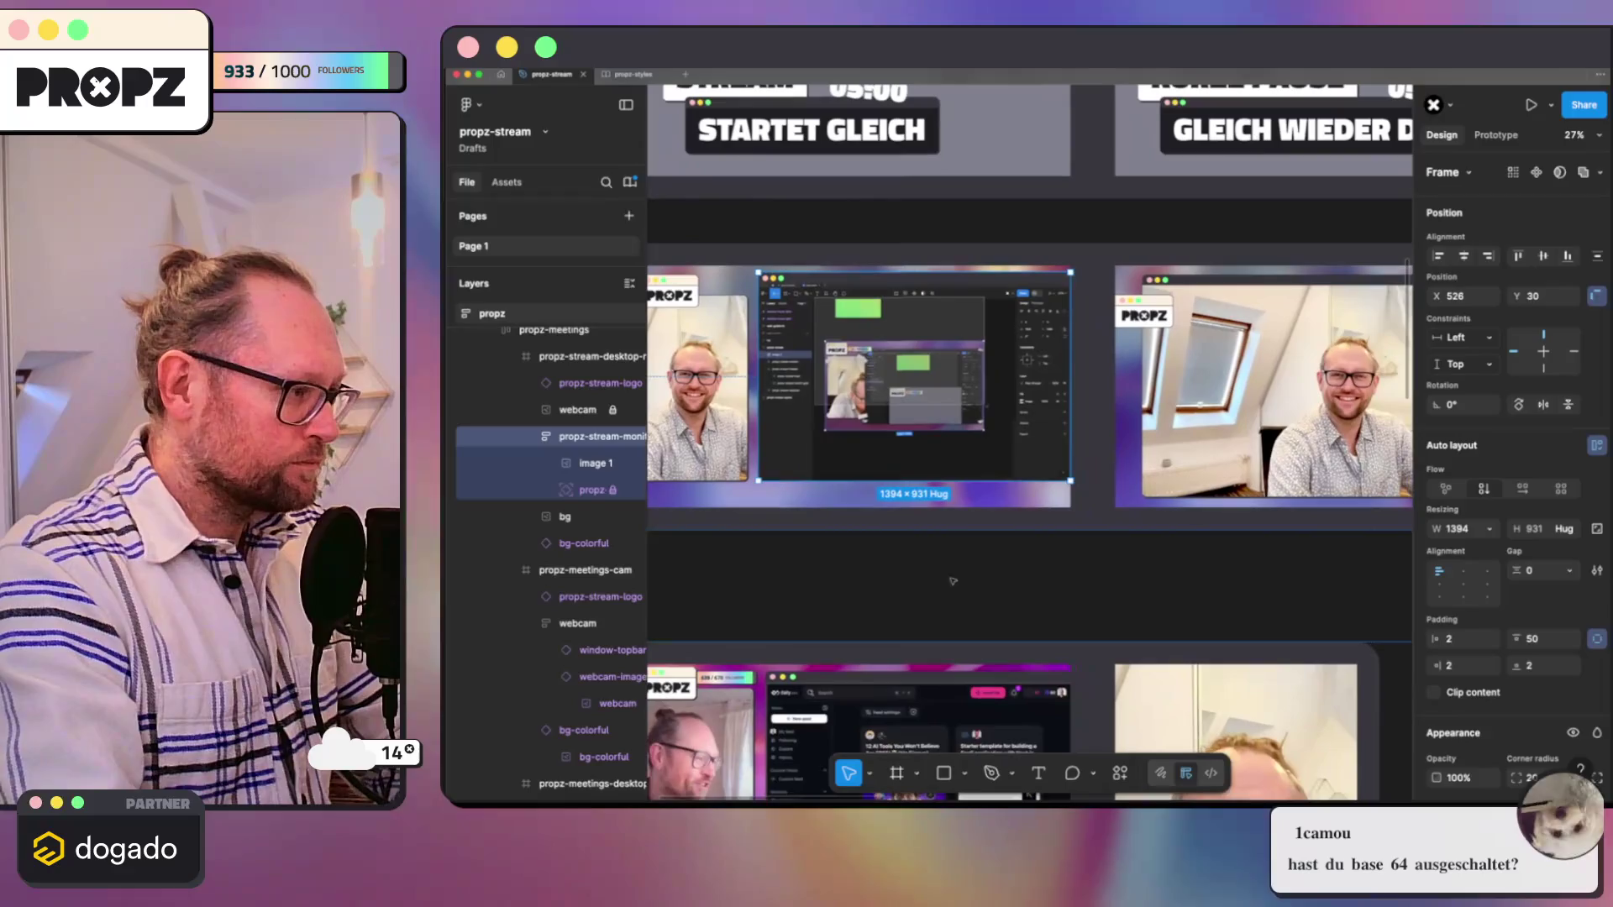
pyautogui.keyDown('ctrl'); pyautogui.scroll(3, 869, 394); pyautogui.keyUp('ctrl')
pyautogui.doubleClick(592, 464)
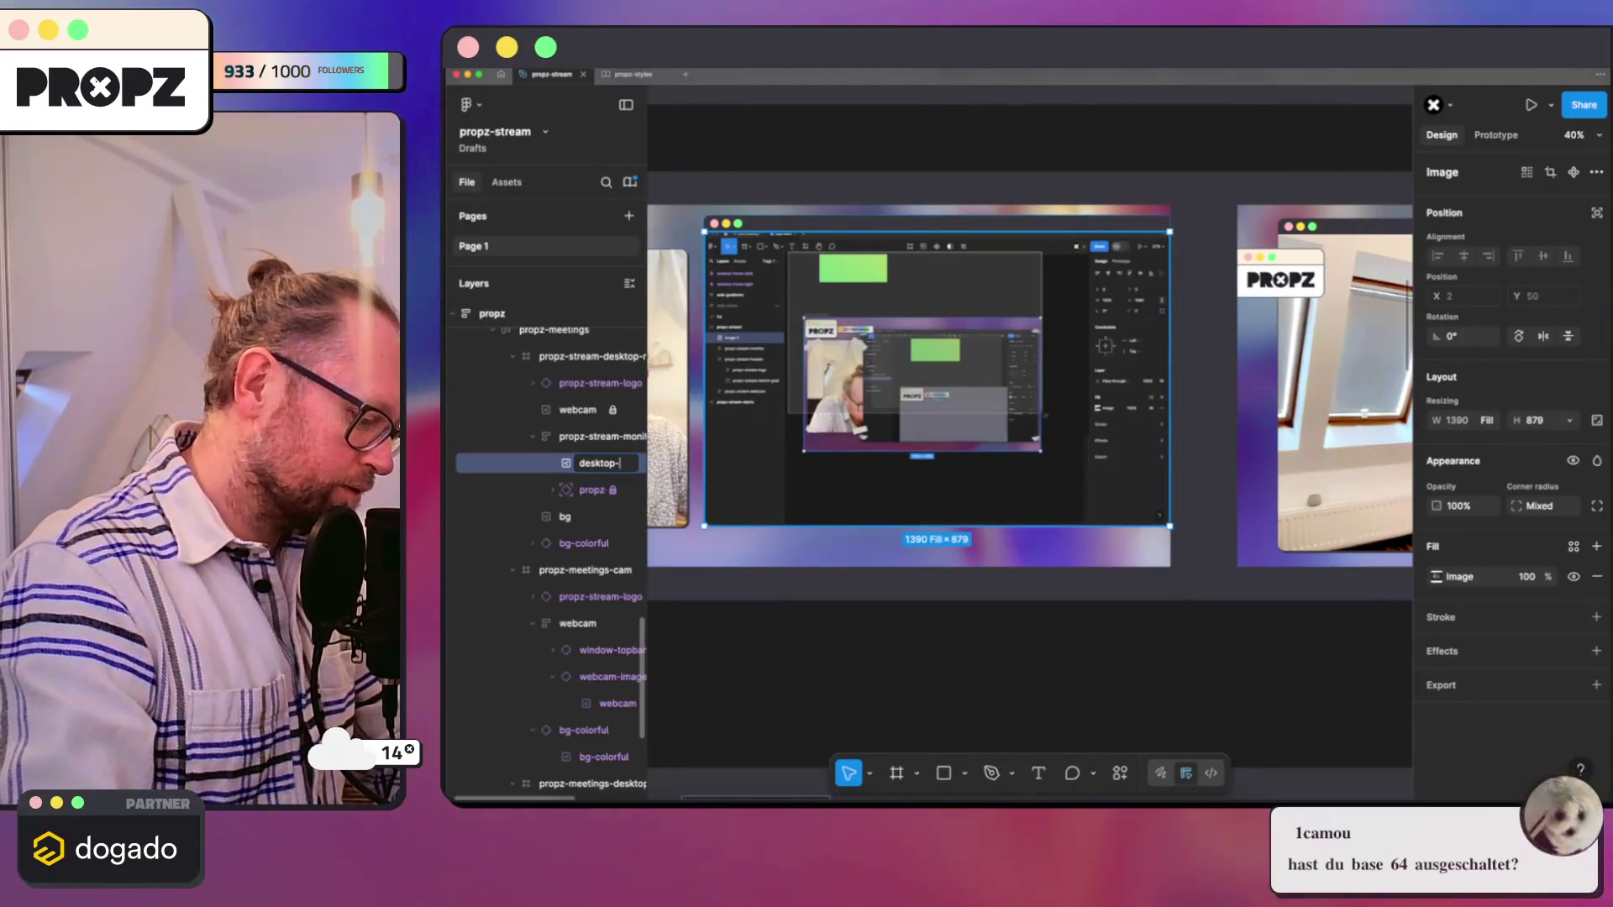
pyautogui.write('-')
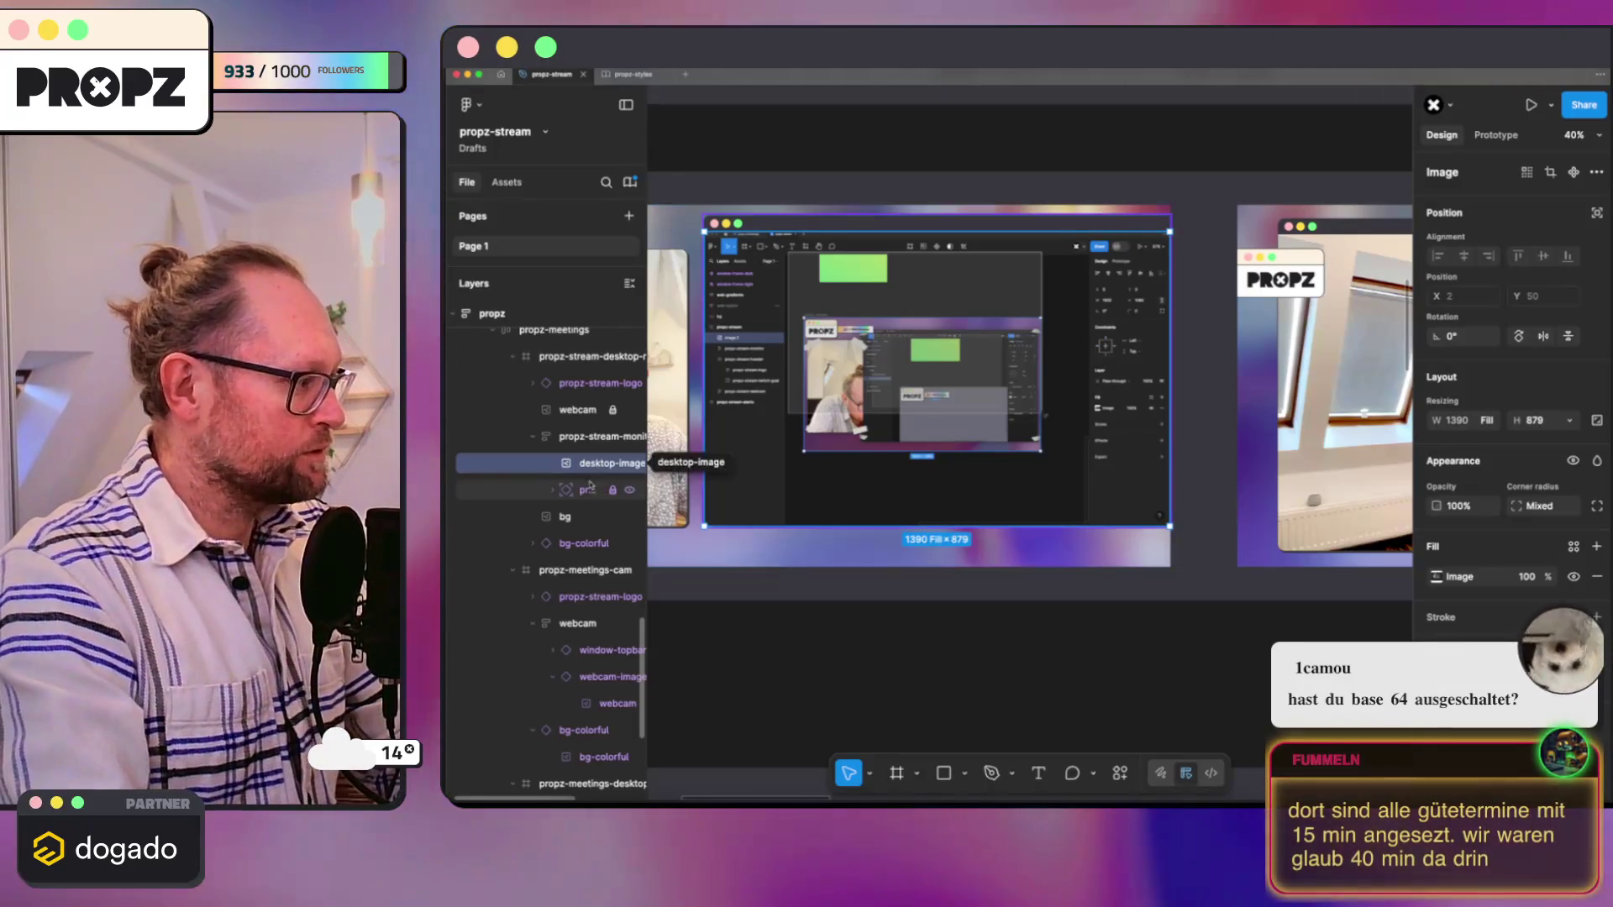
pyautogui.click(592, 490)
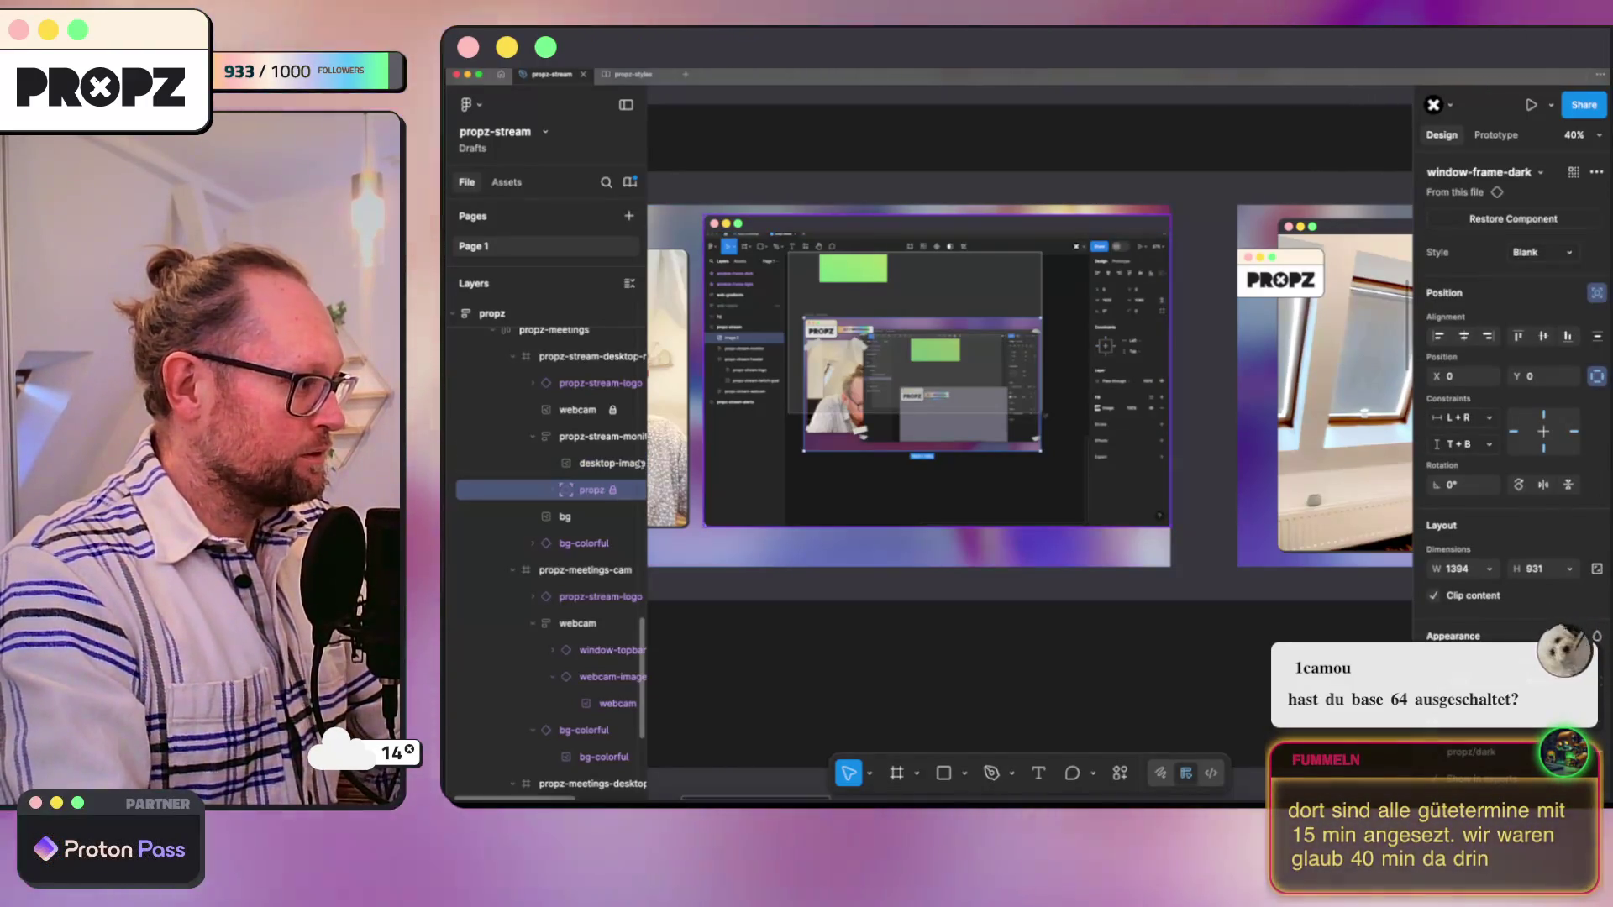
pyautogui.click(630, 464)
pyautogui.click(631, 464)
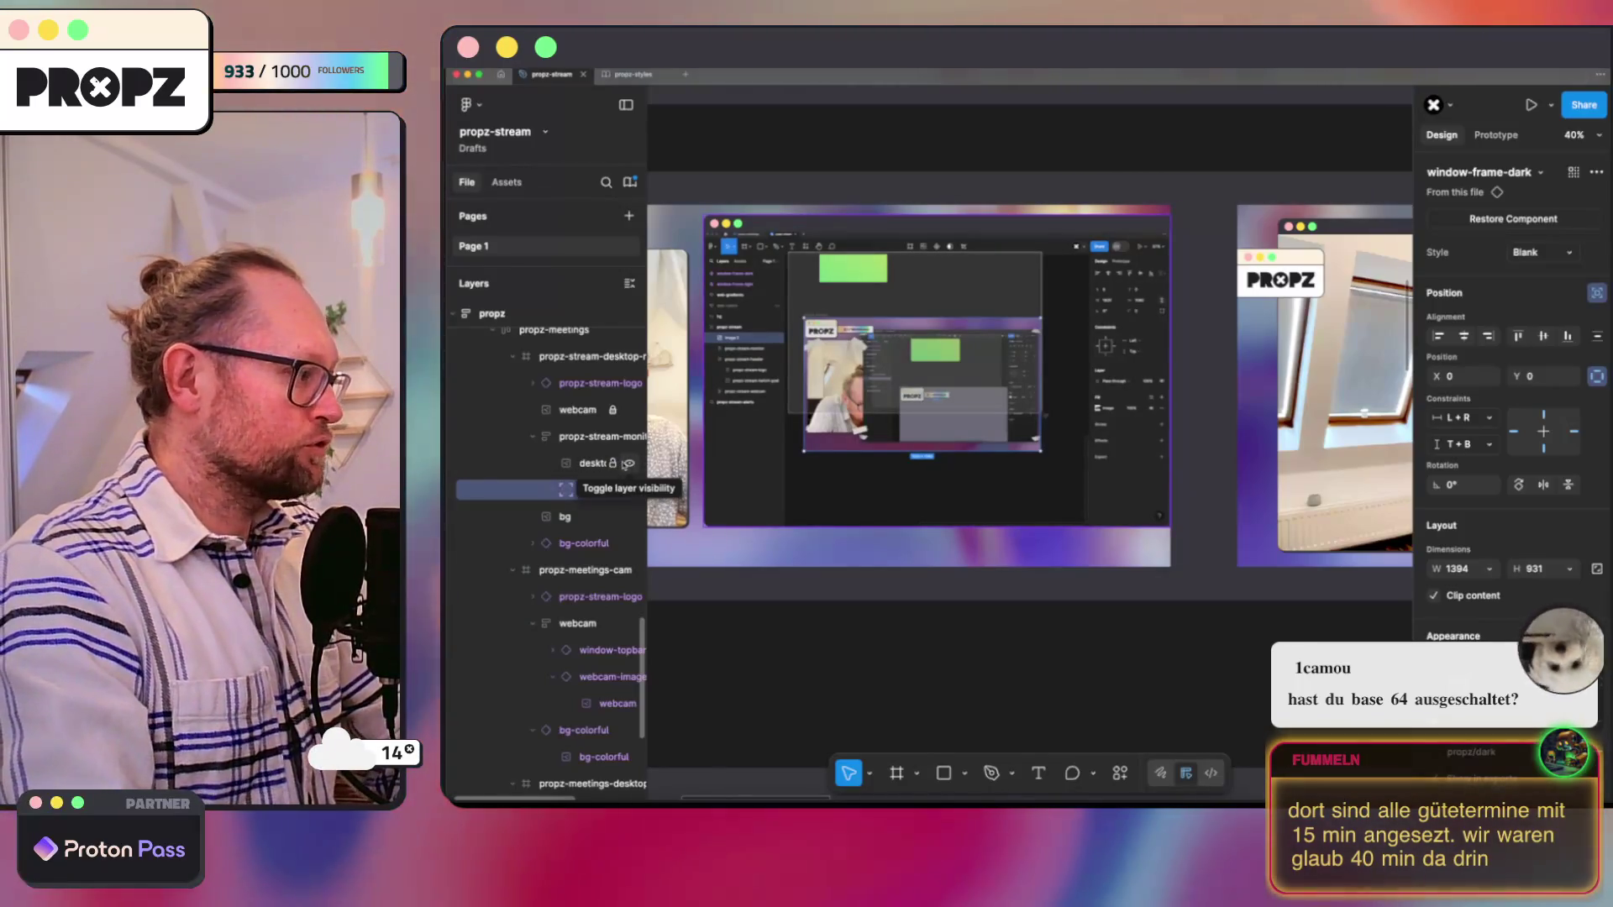
pyautogui.click(582, 437)
pyautogui.doubleClick(584, 438)
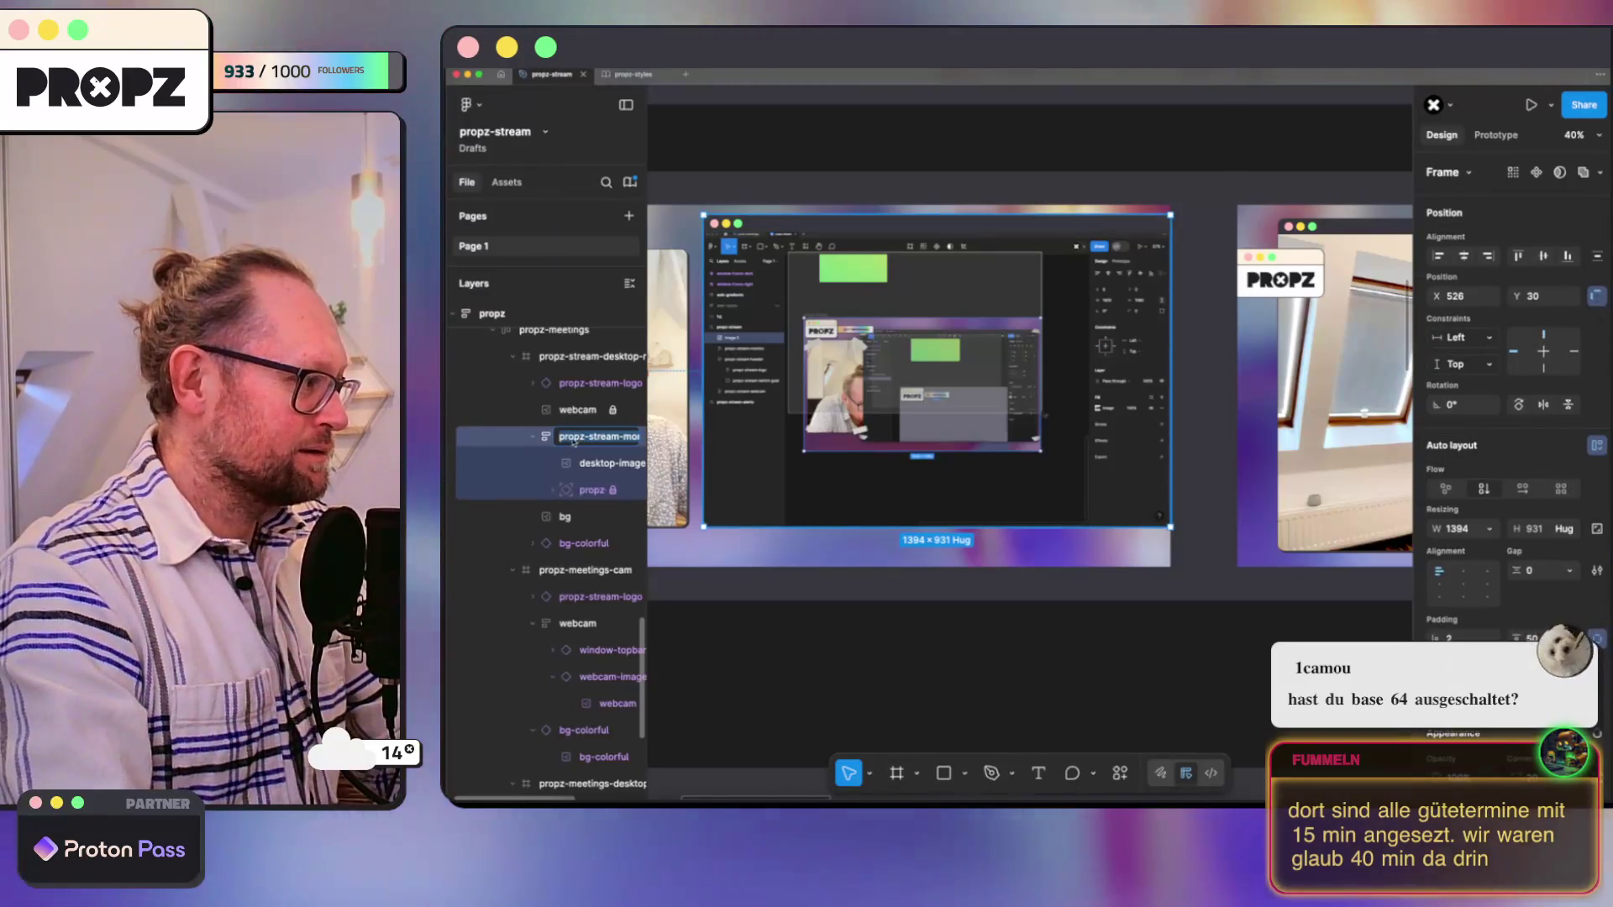
pyautogui.press('Return')
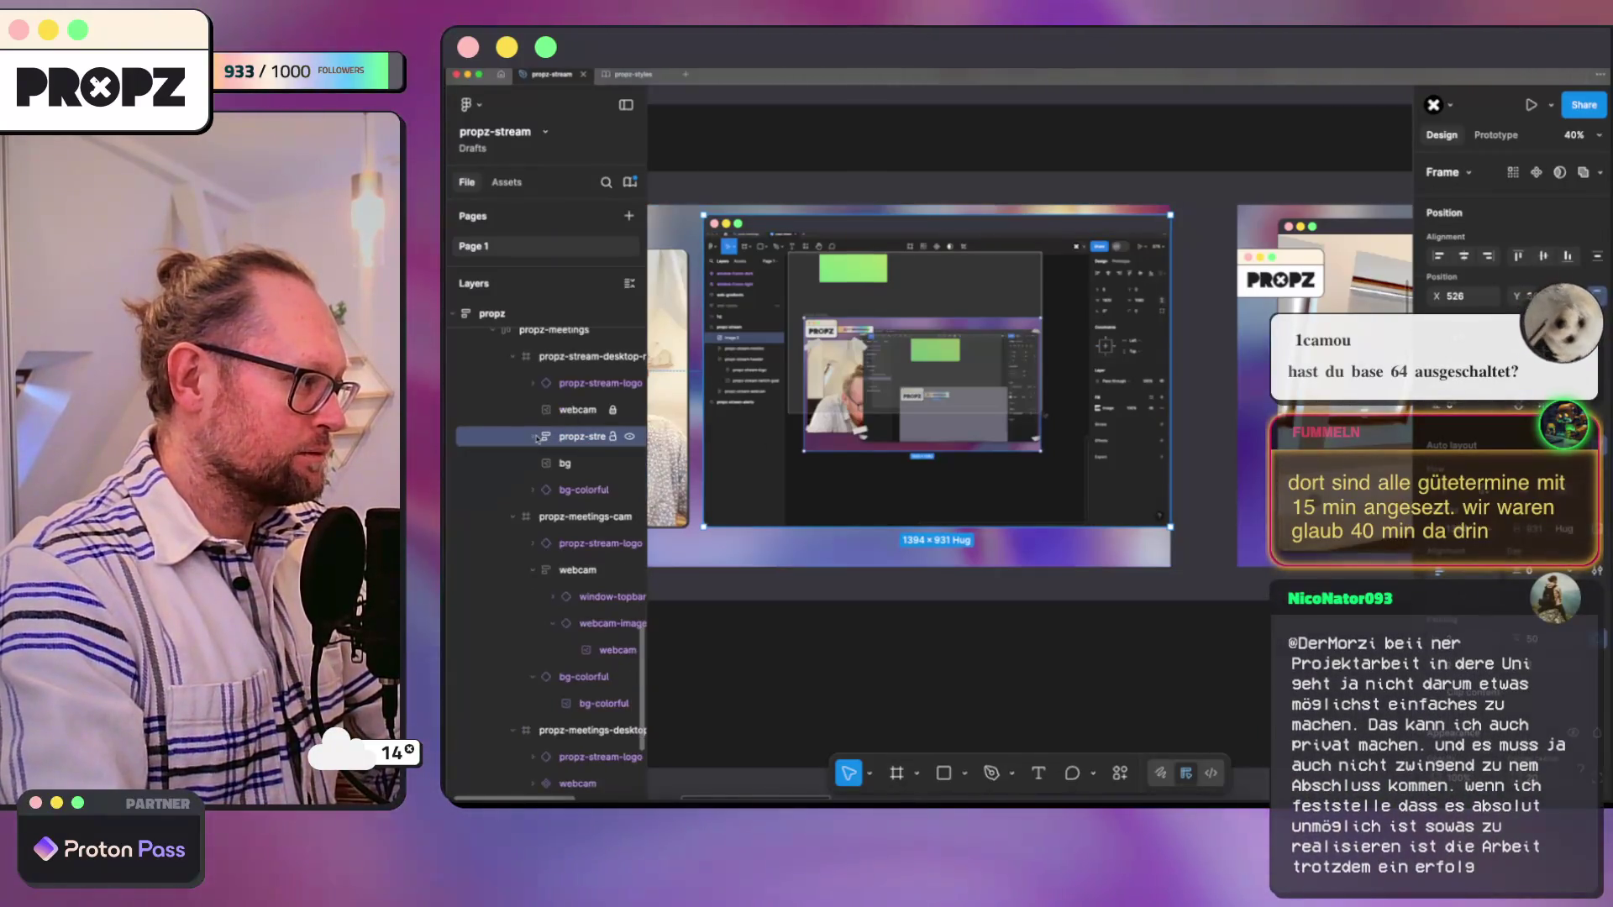
pyautogui.scroll(-2, 870, 516)
pyautogui.scroll(-2, 870, 516)
pyautogui.scroll(-3, 922, 408)
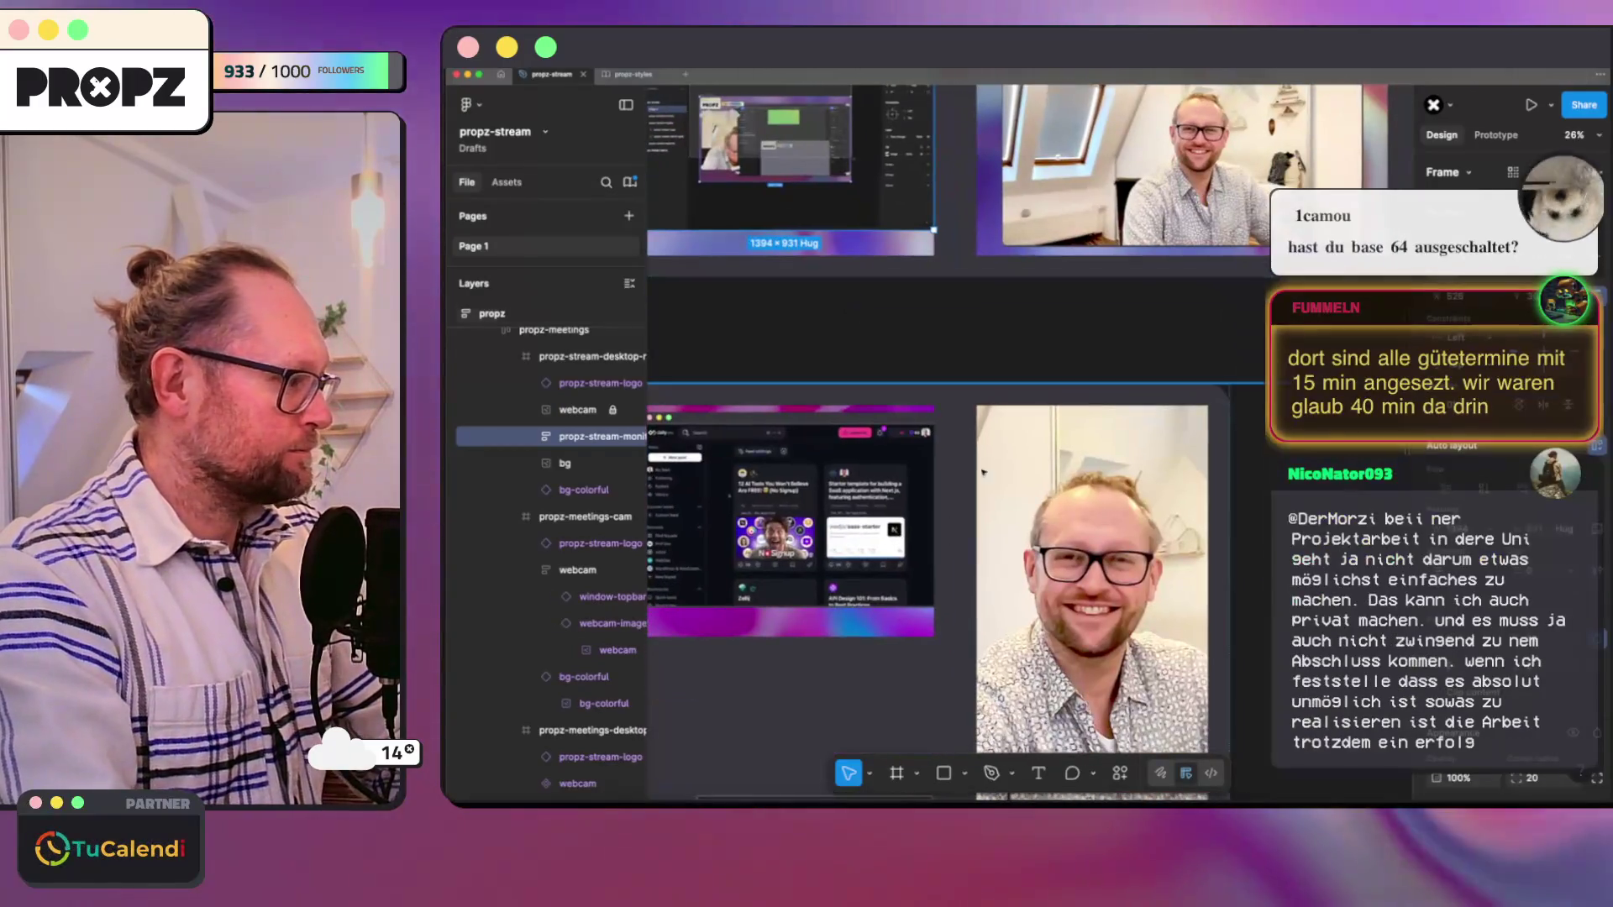
pyautogui.scroll(-3, 842, 597)
pyautogui.scroll(3, 1204, 449)
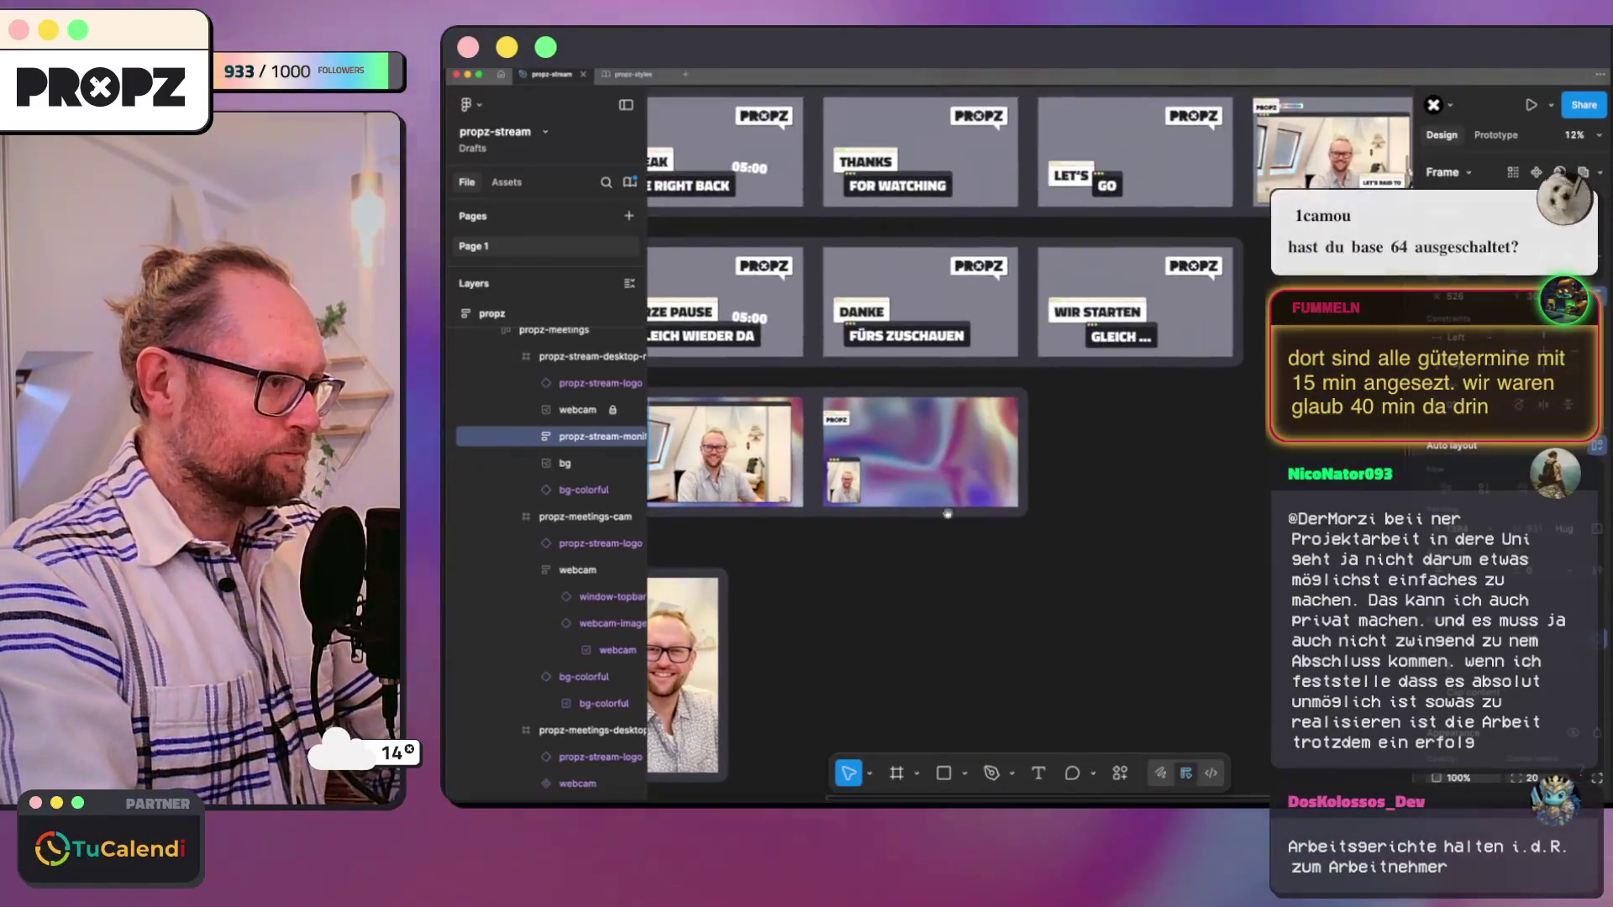
# Step: Paste into the meetings-desktop frame, then undo the accidental webcam-image paste
pyautogui.click(880, 430)
pyautogui.hotkey('ctrl', 'v')
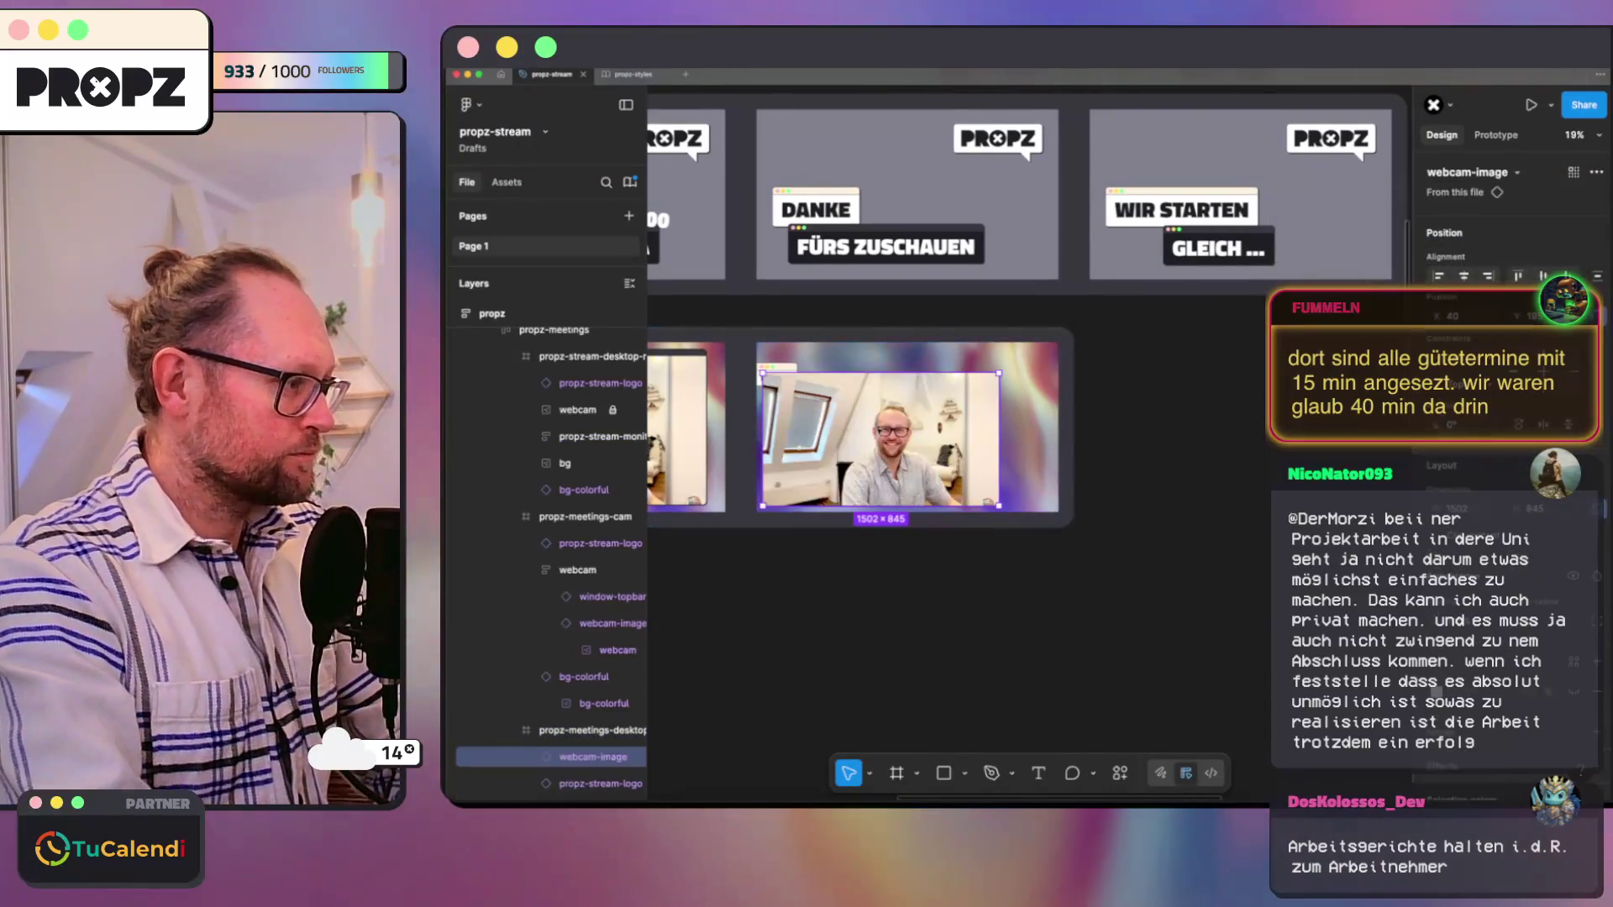
pyautogui.scroll(3, 879, 430)
pyautogui.hotkey('ctrl', 'z')
pyautogui.scroll(-3, 868, 426)
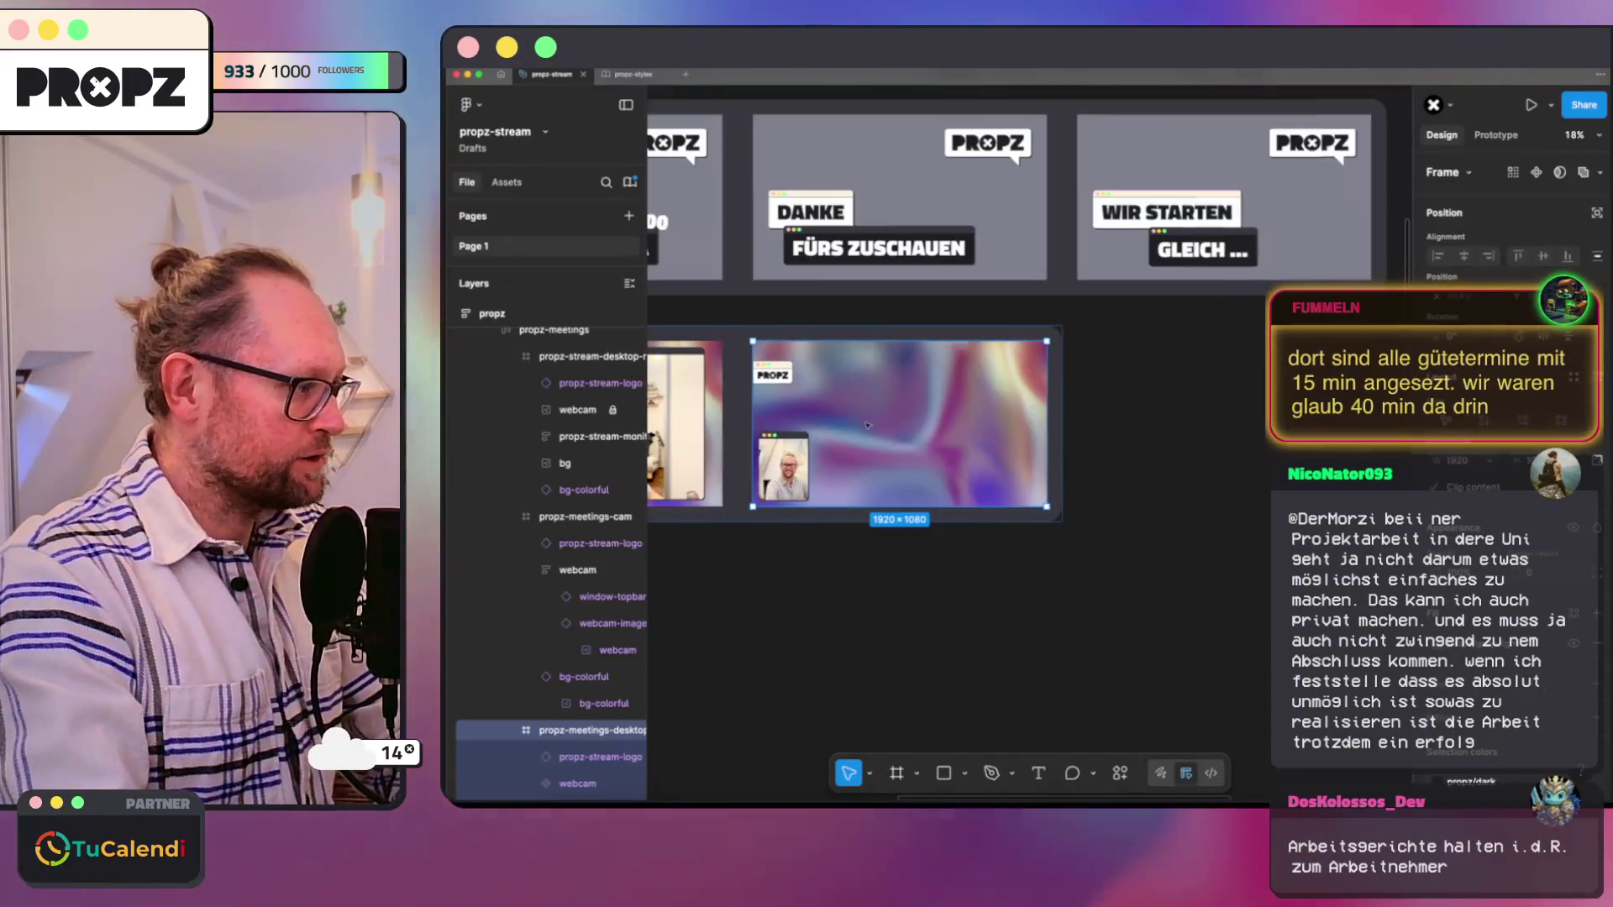
pyautogui.scroll(5, 706, 303)
pyautogui.scroll(-2, 706, 302)
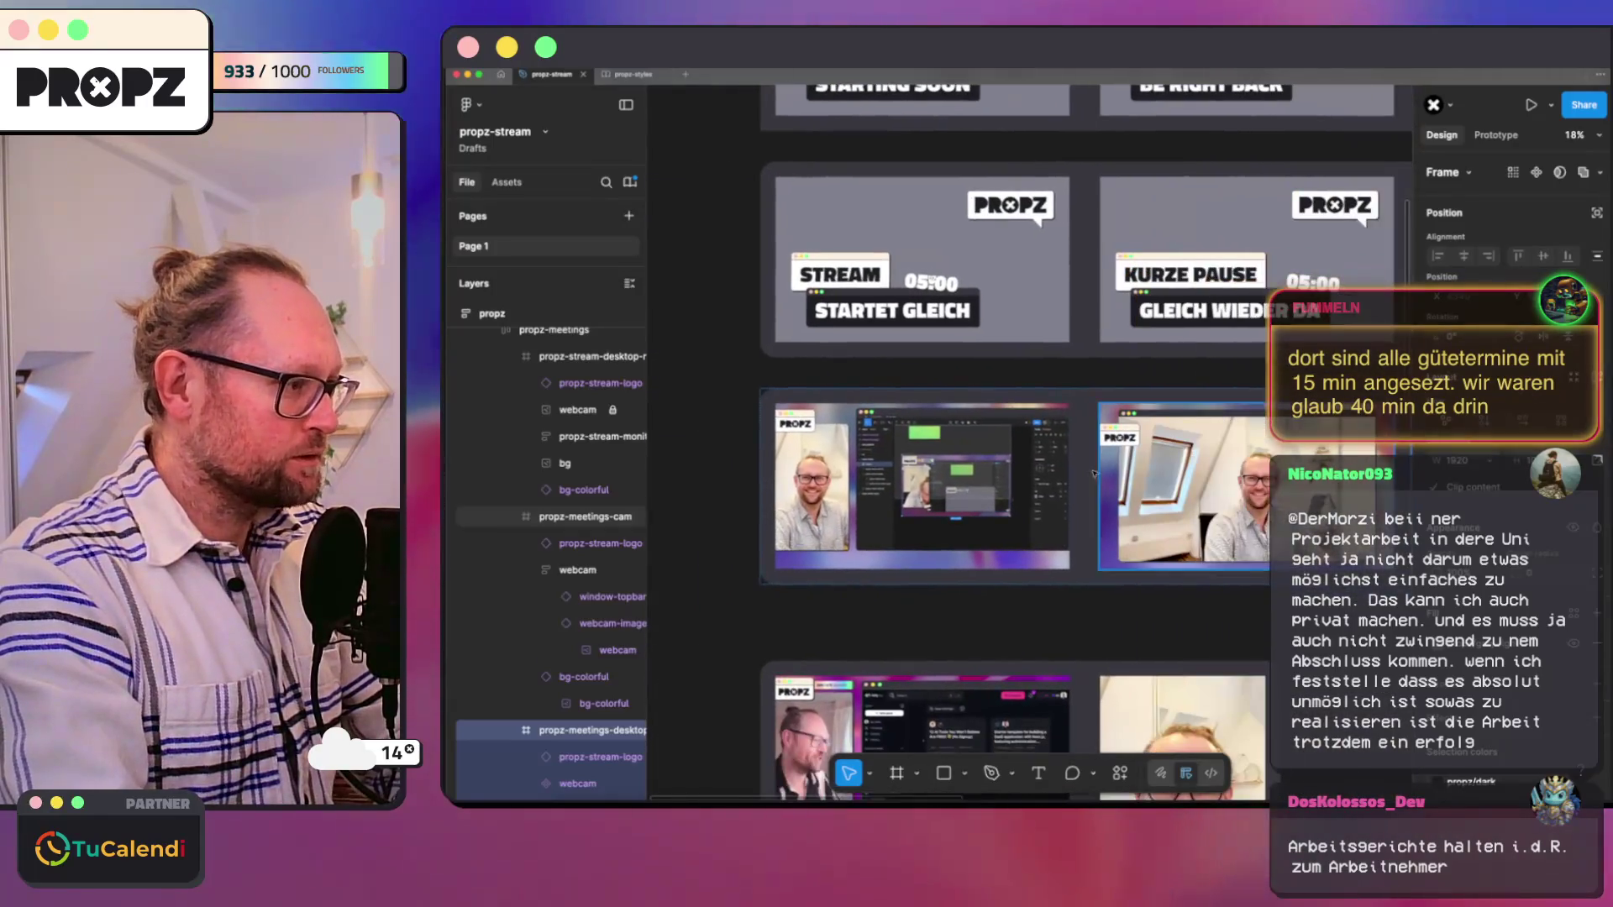
# Step: Copy the stream-monitor frame into the meetings-desktop overlay and nudge the screenshot left
pyautogui.click(592, 436)
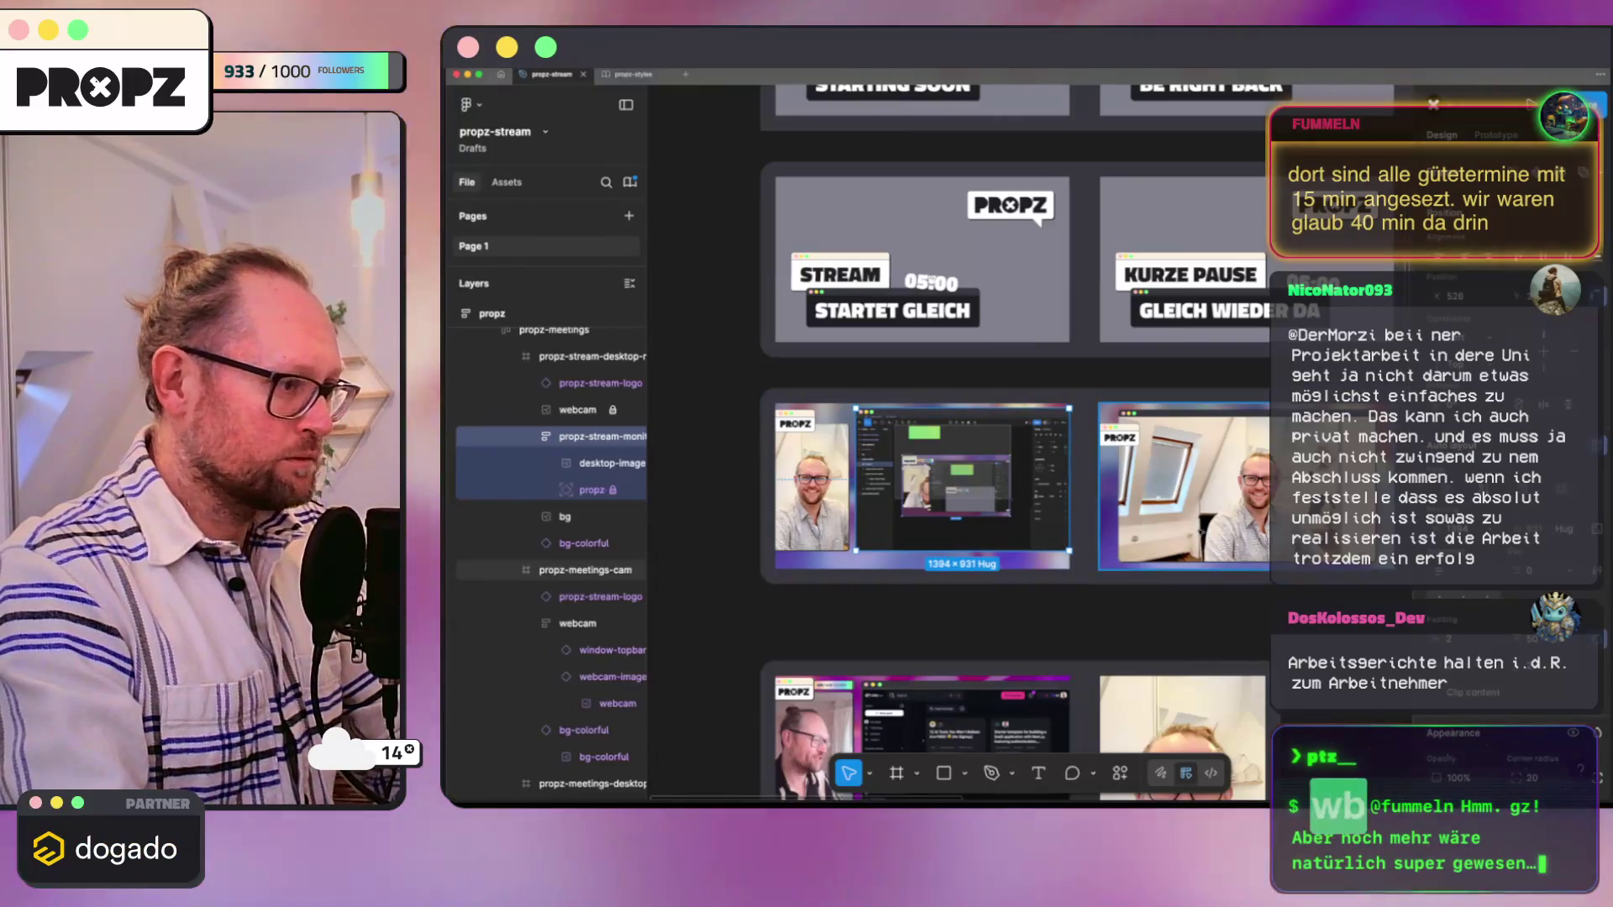
pyautogui.hscroll(5, 917, 424)
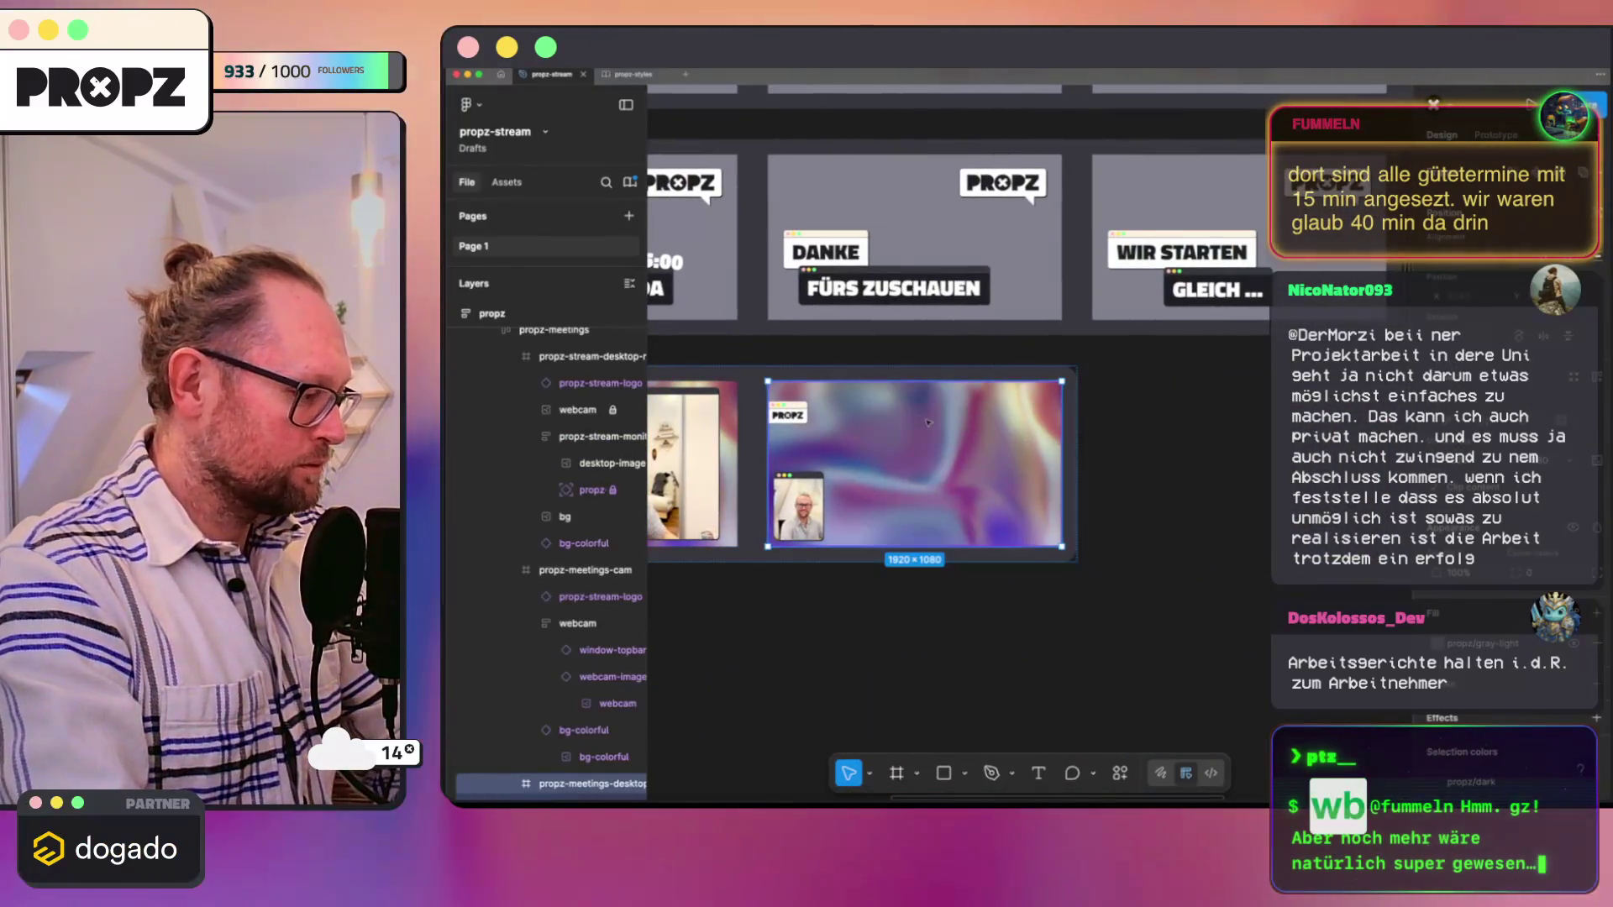
pyautogui.click(917, 423)
pyautogui.hotkey('ctrl', 'v')
pyautogui.scroll(3, 986, 430)
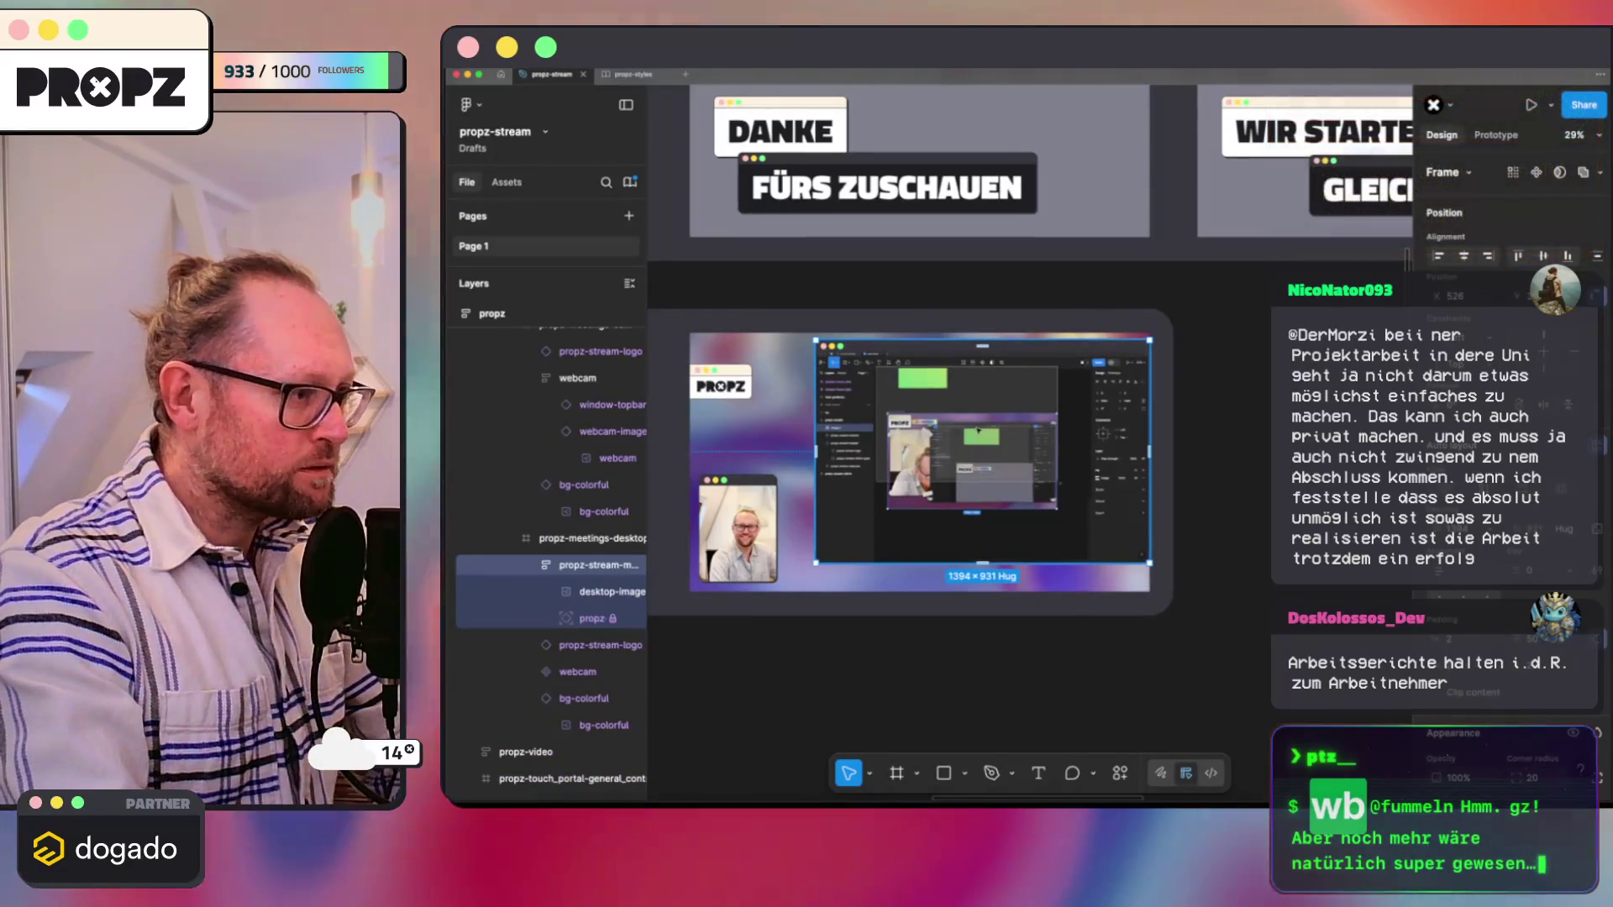
pyautogui.moveTo(976, 448); pyautogui.dragTo(969, 448)
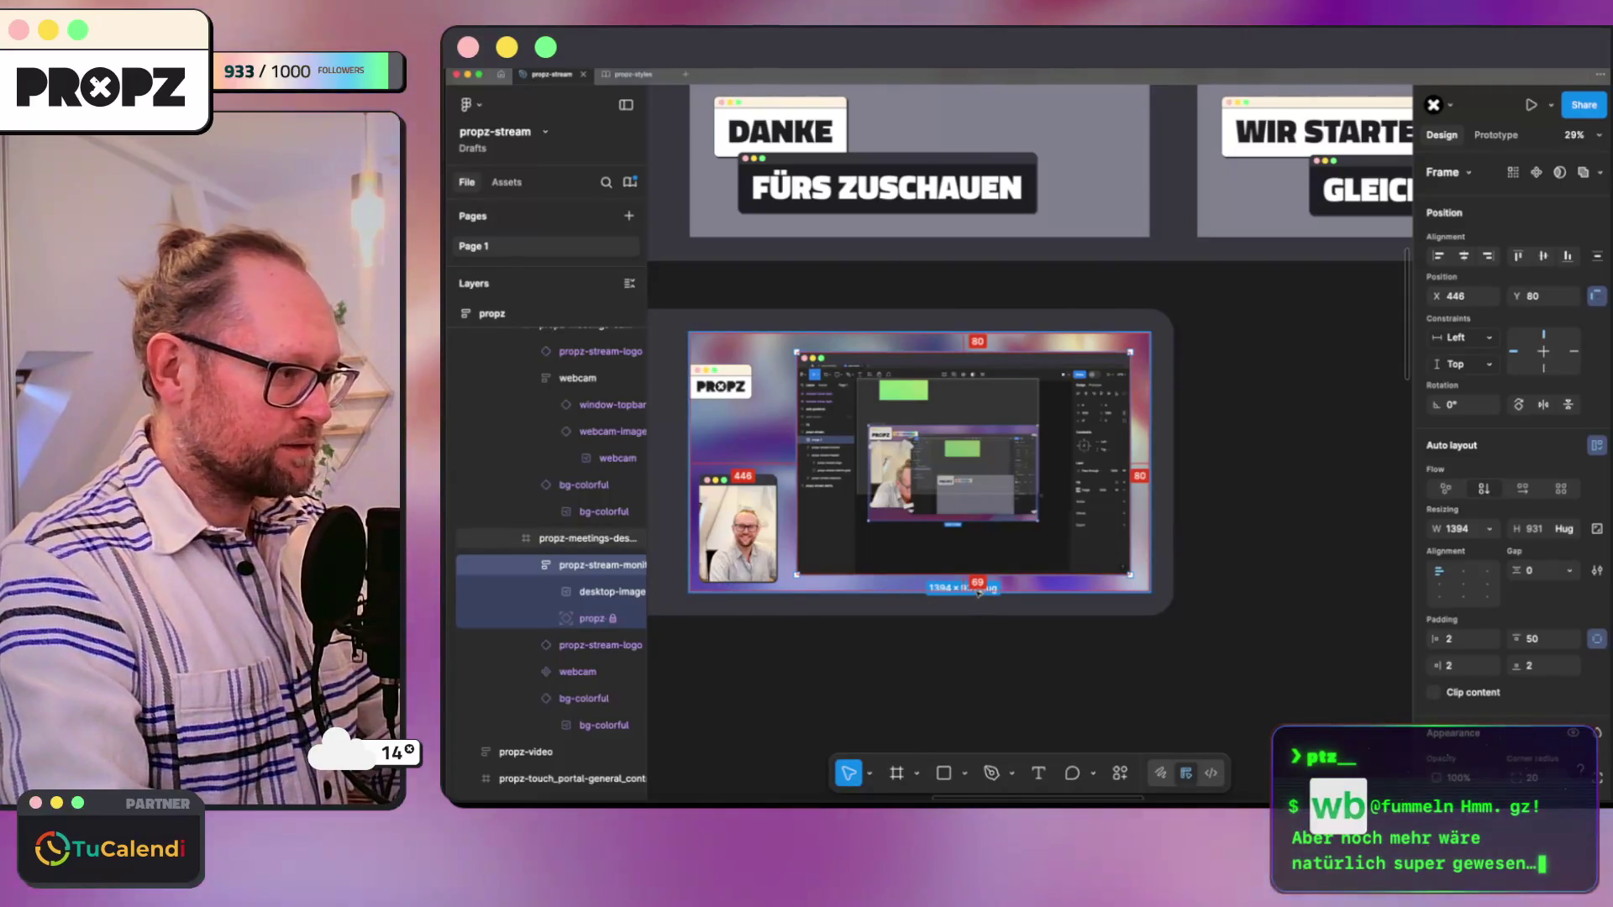
pyautogui.moveTo(593, 566)
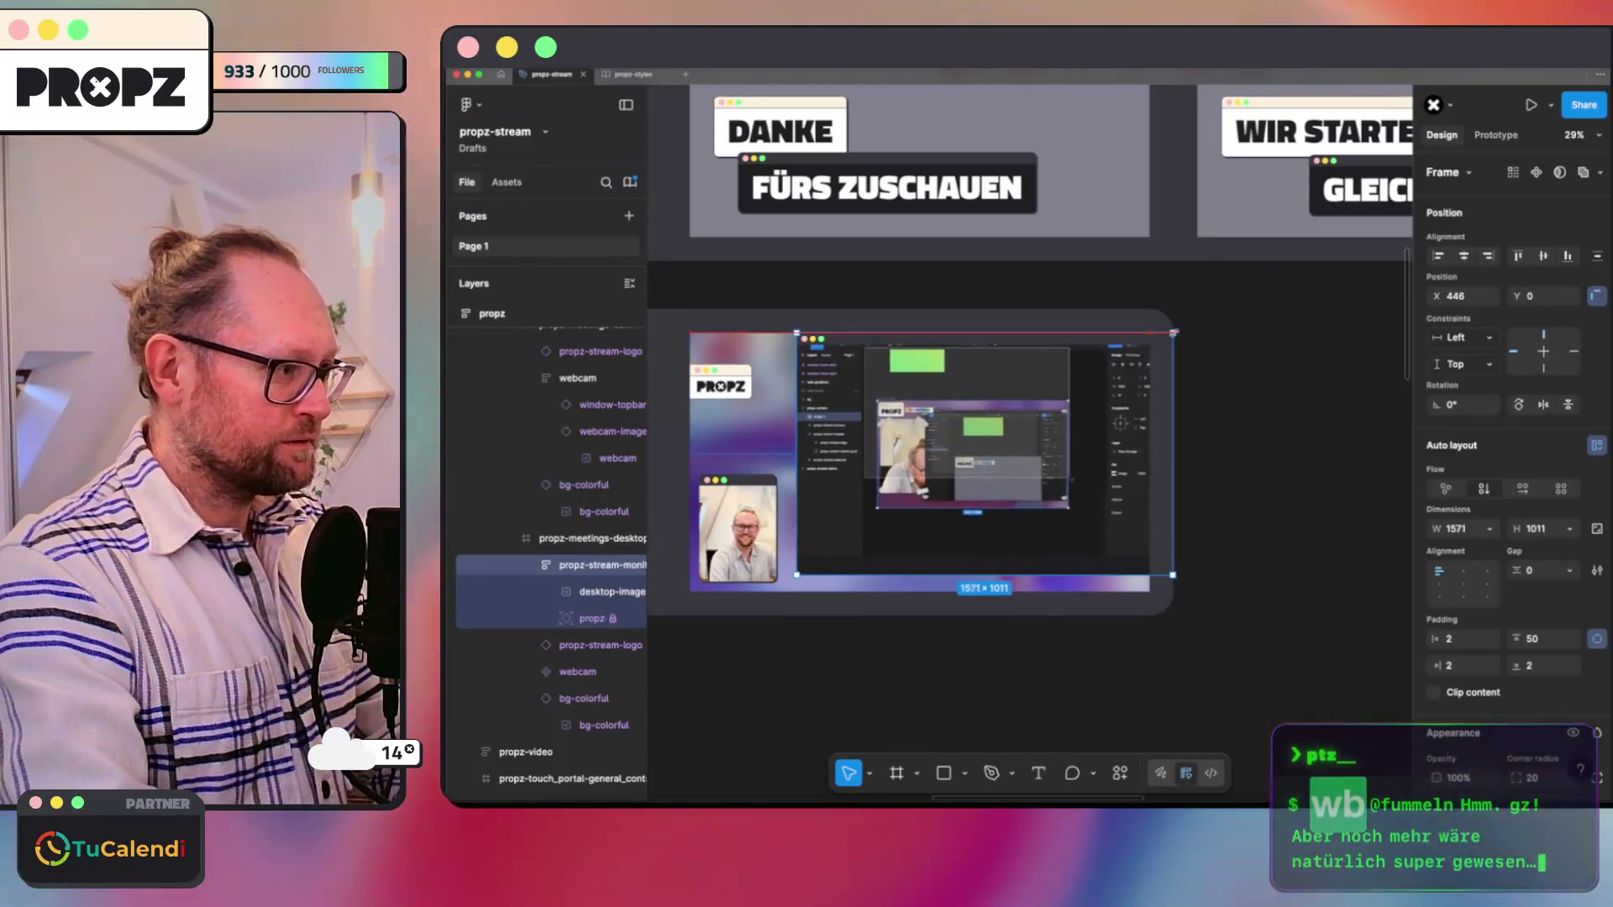
# Step: Undo a monitor frame resize and give the desktop screenshot a fixed width
pyautogui.moveTo(1130, 351); pyautogui.dragTo(1185, 339)
pyautogui.press('super+z')
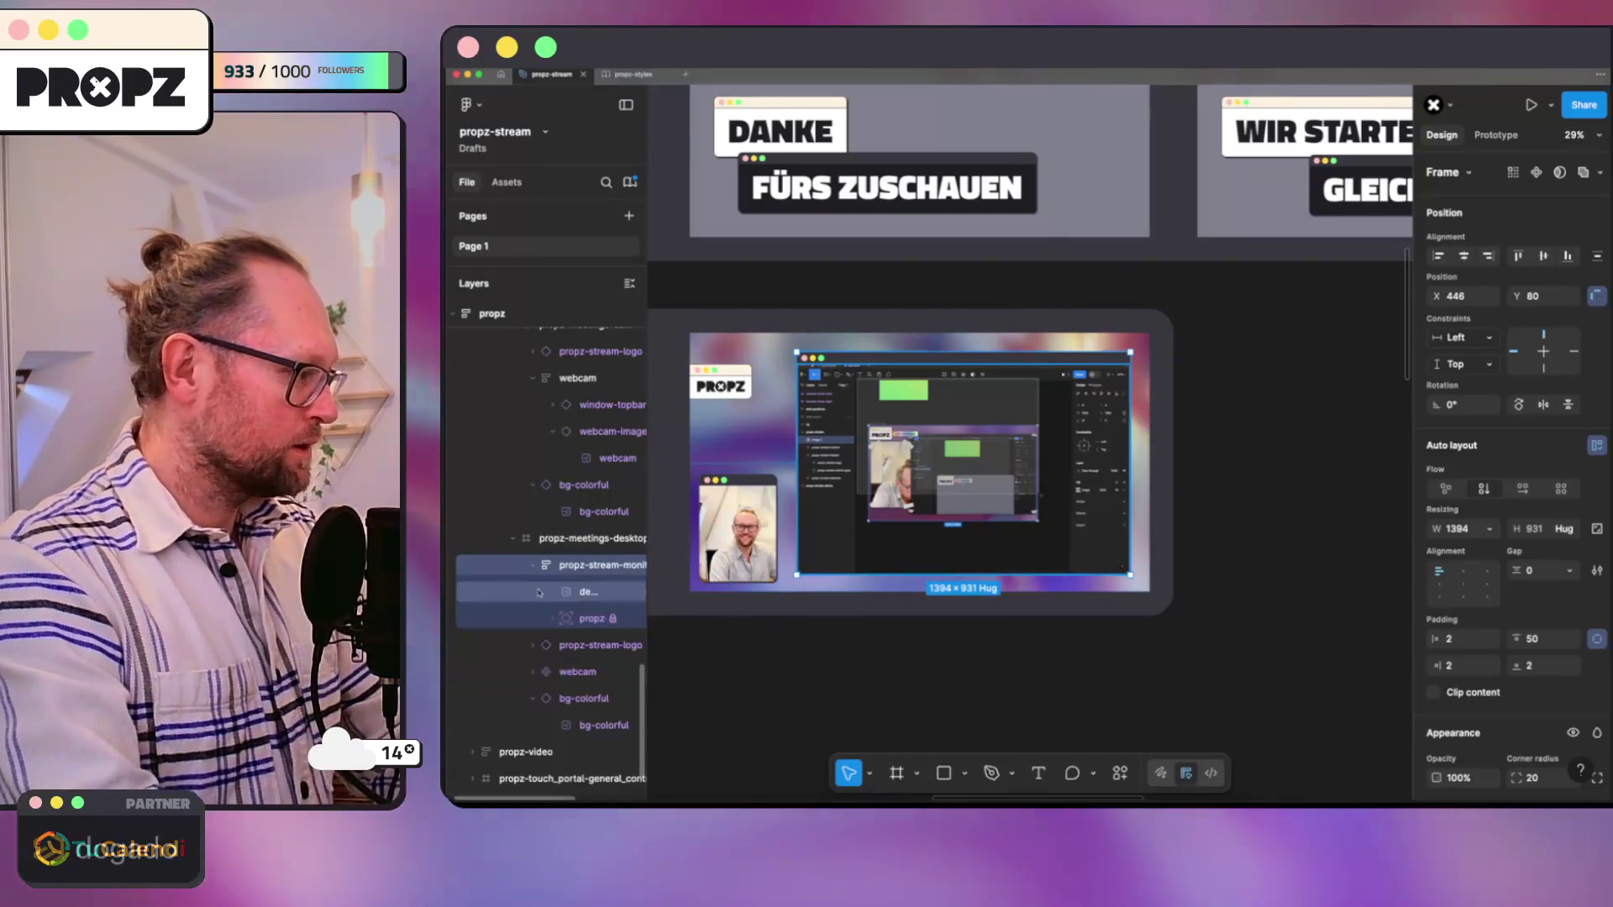
pyautogui.click(583, 619)
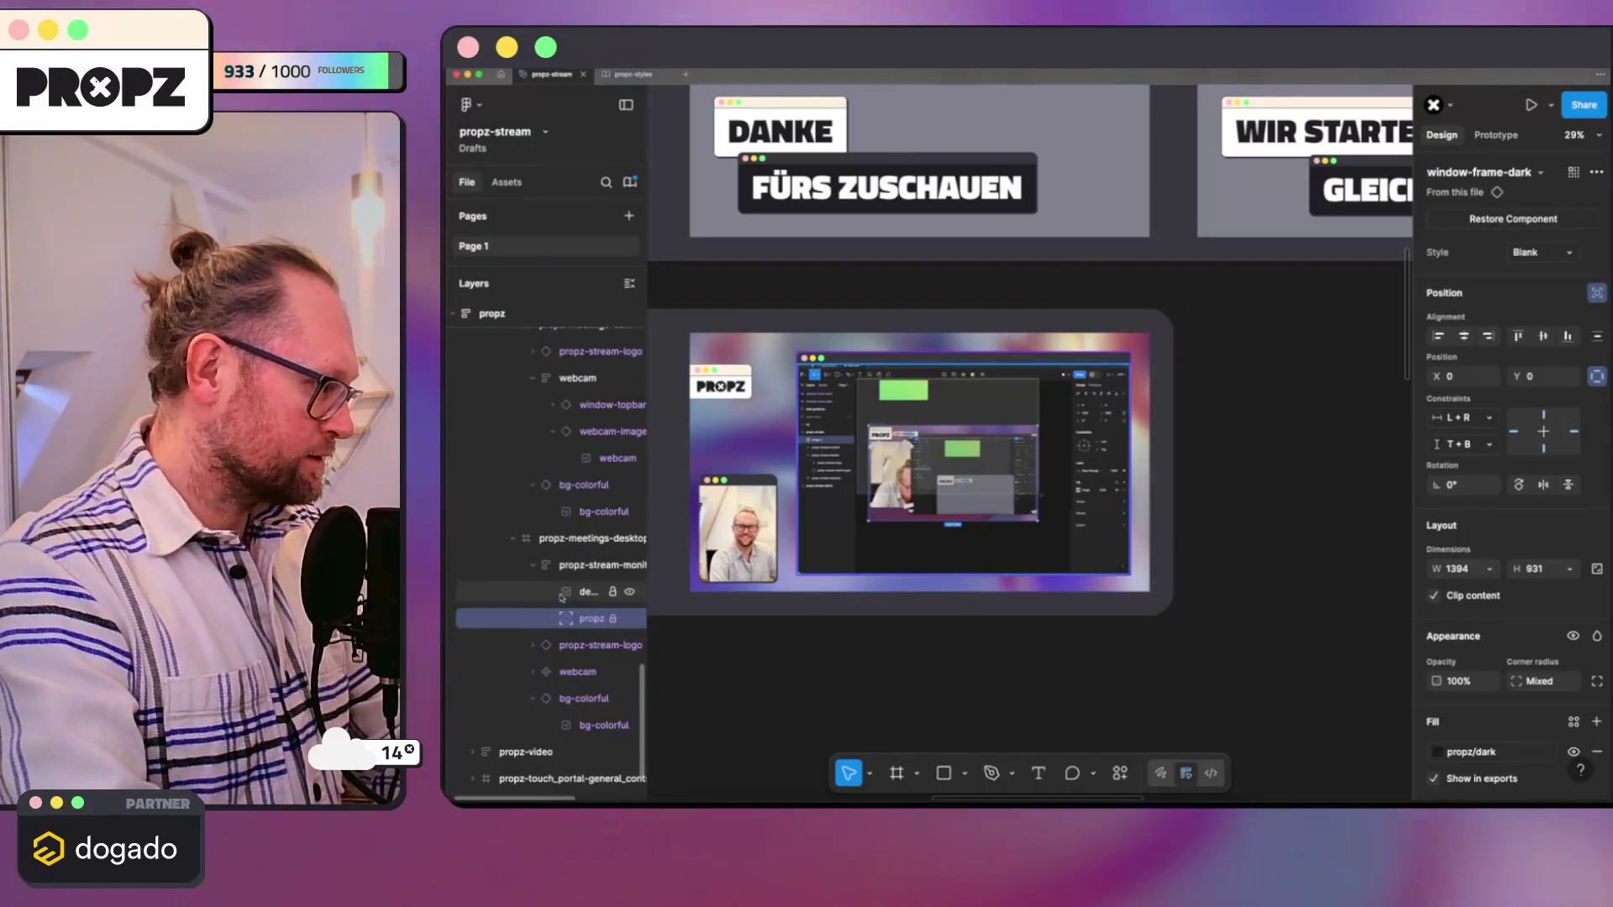
pyautogui.click(592, 567)
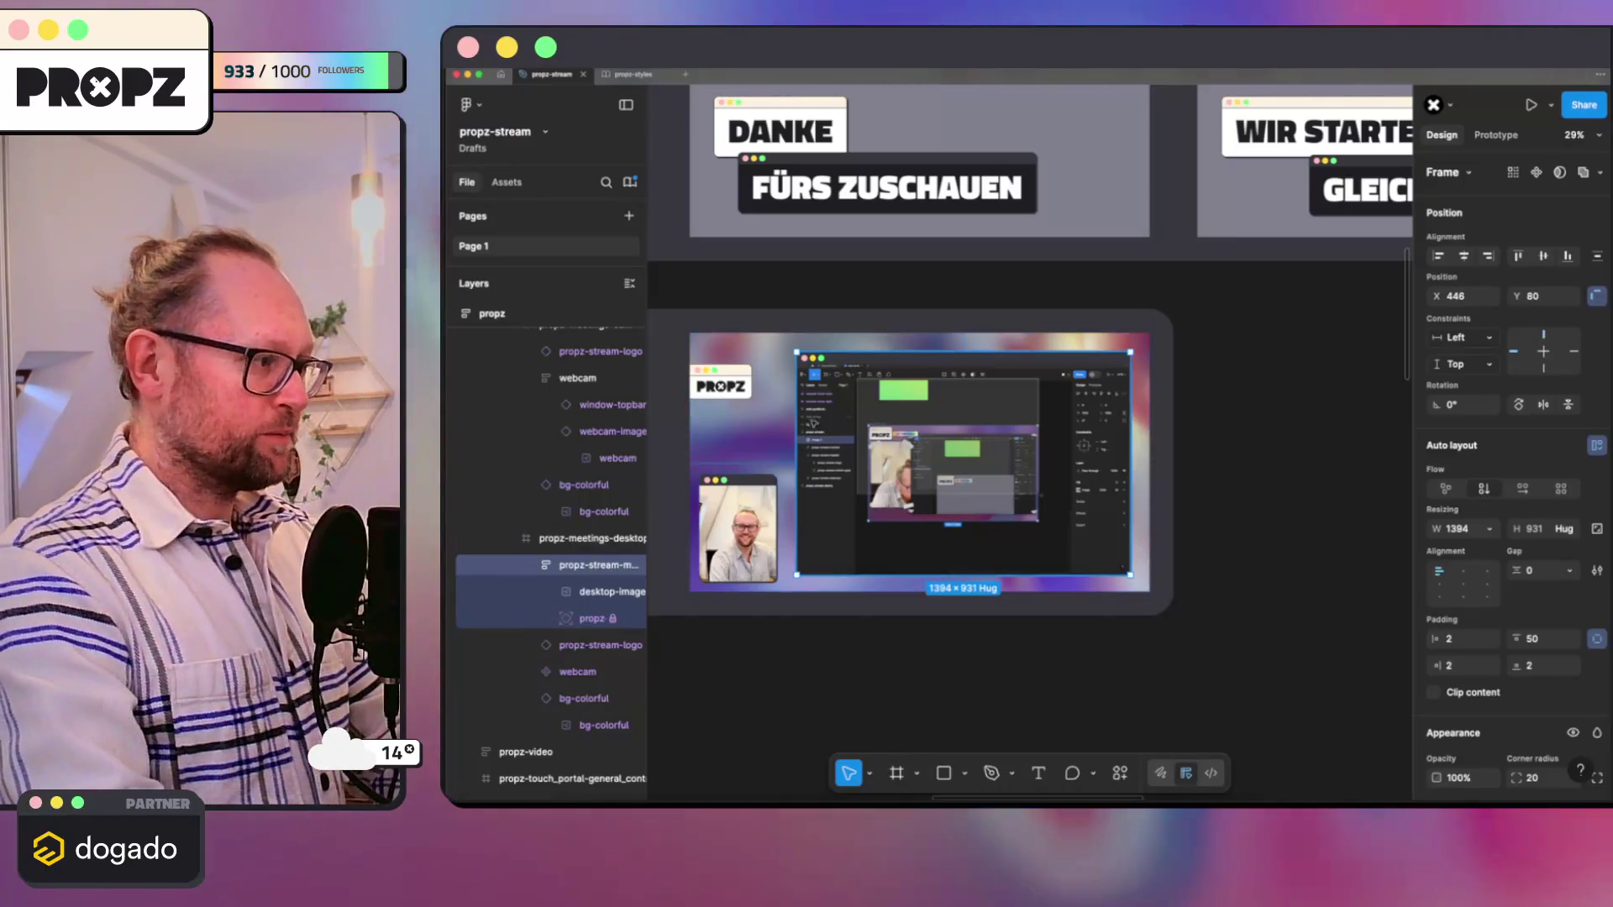
pyautogui.click(590, 619)
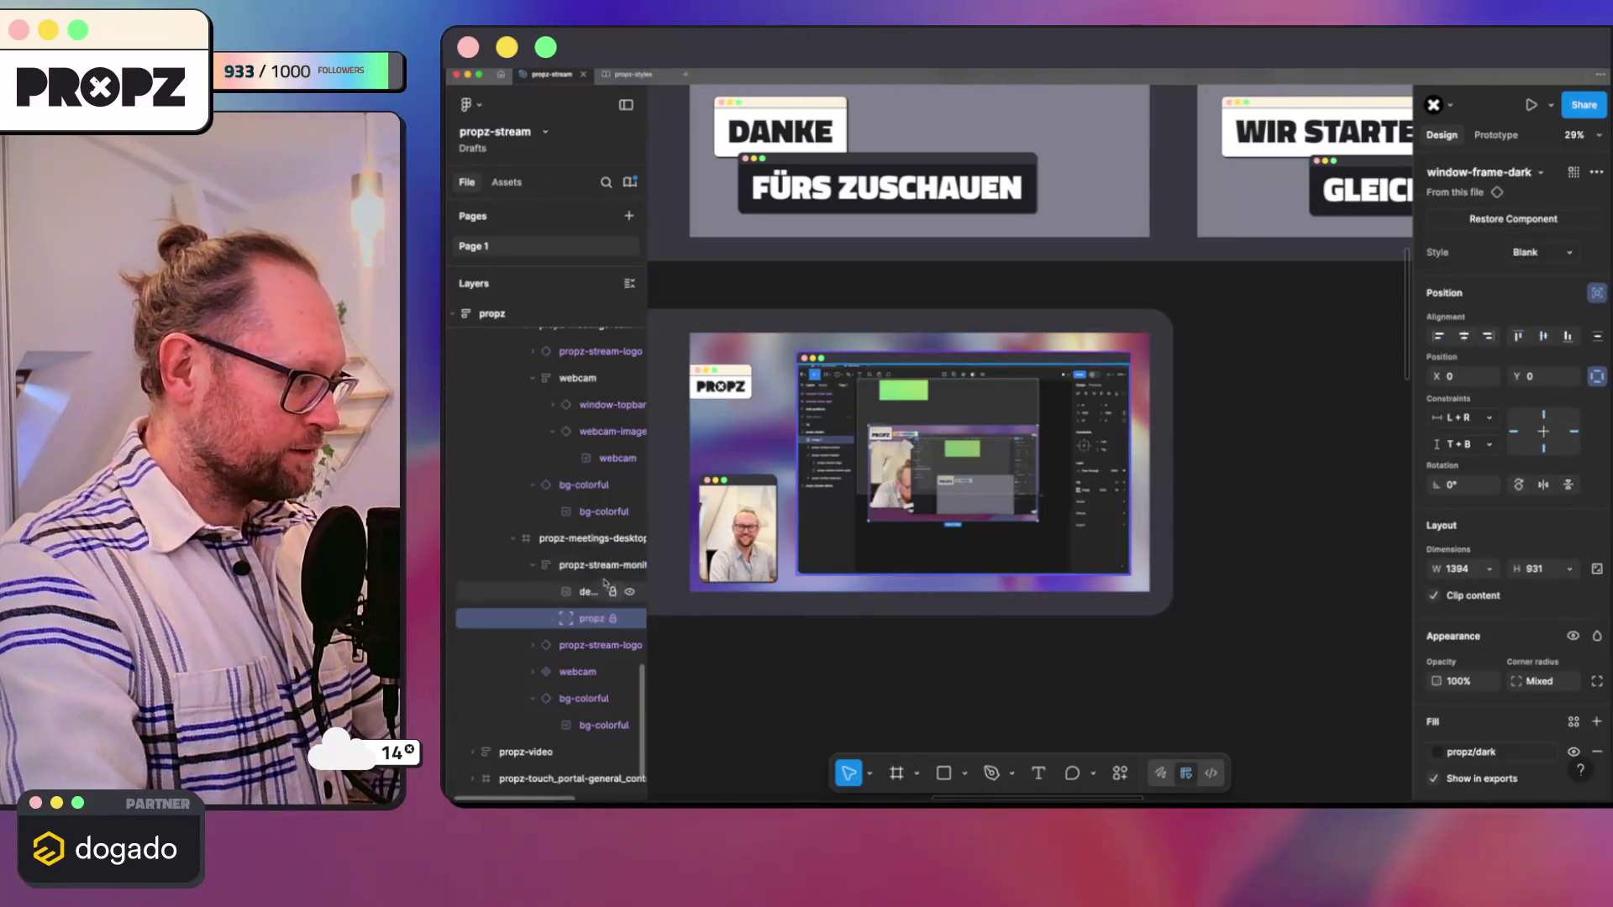
pyautogui.click(593, 567)
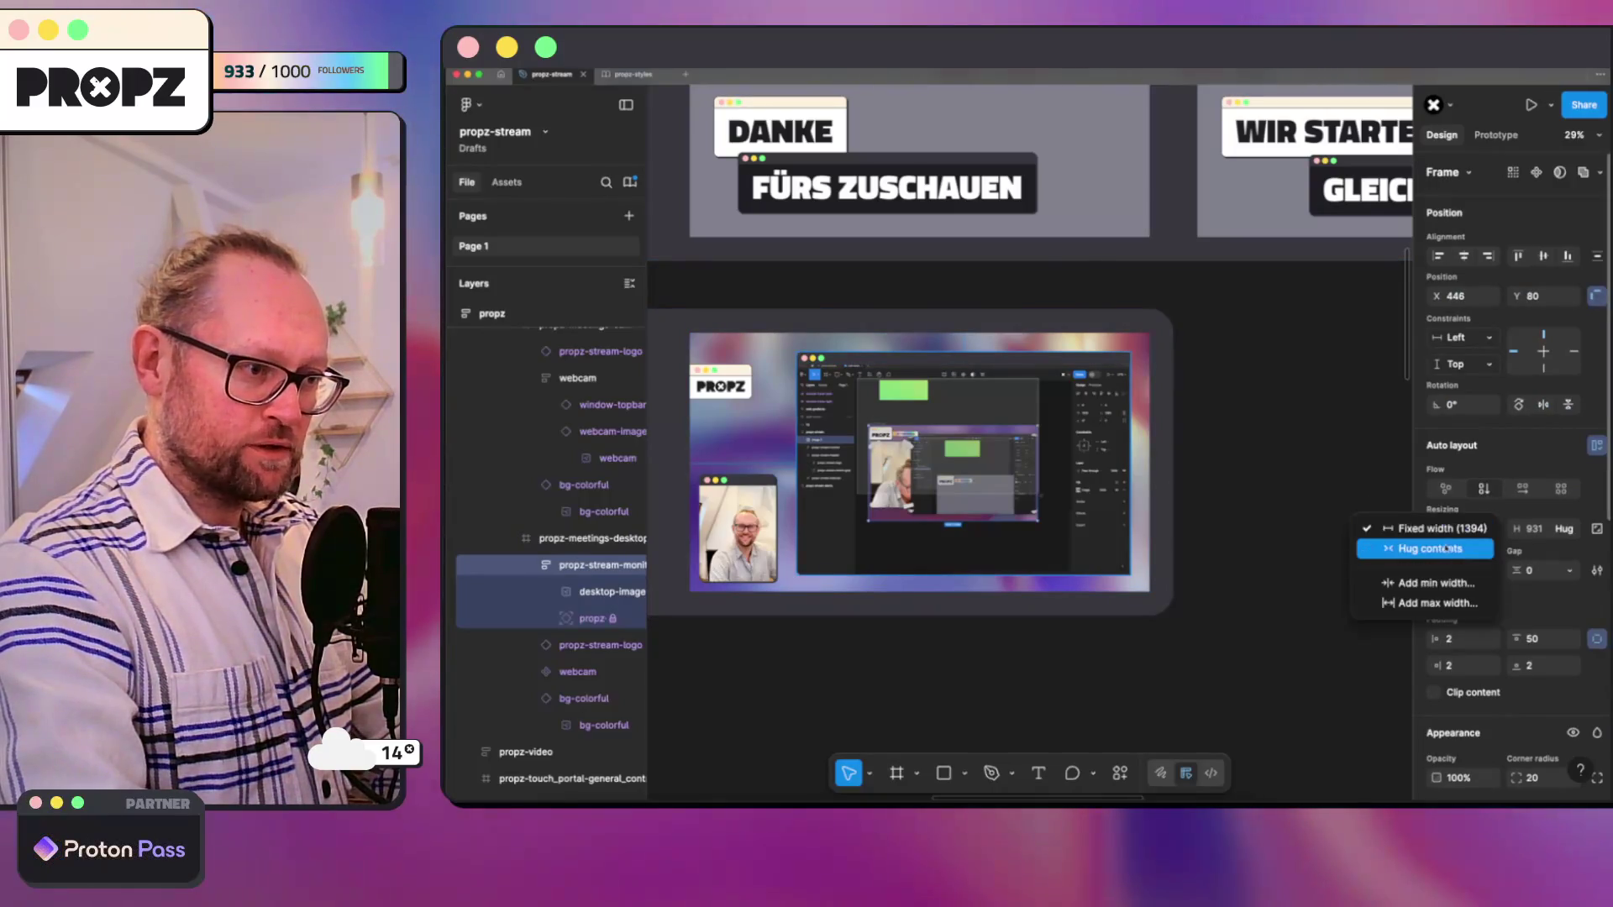
pyautogui.click(1481, 550)
# Step: Center the window frame vertically in the monitor and select the desktop screenshot
pyautogui.click(1387, 544)
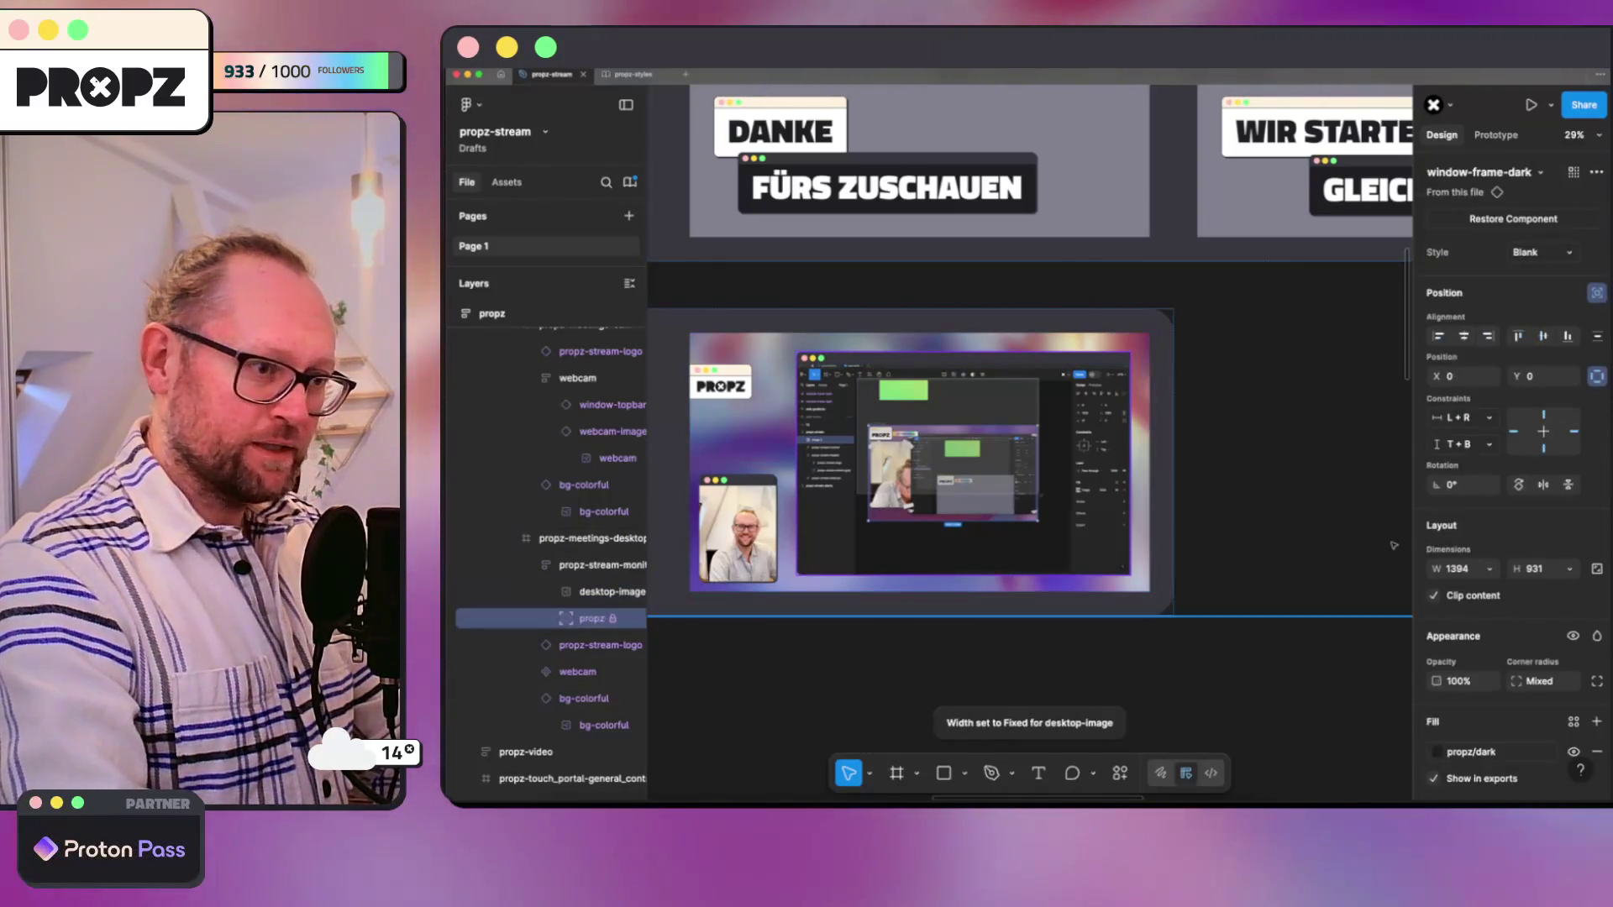
pyautogui.click(1544, 433)
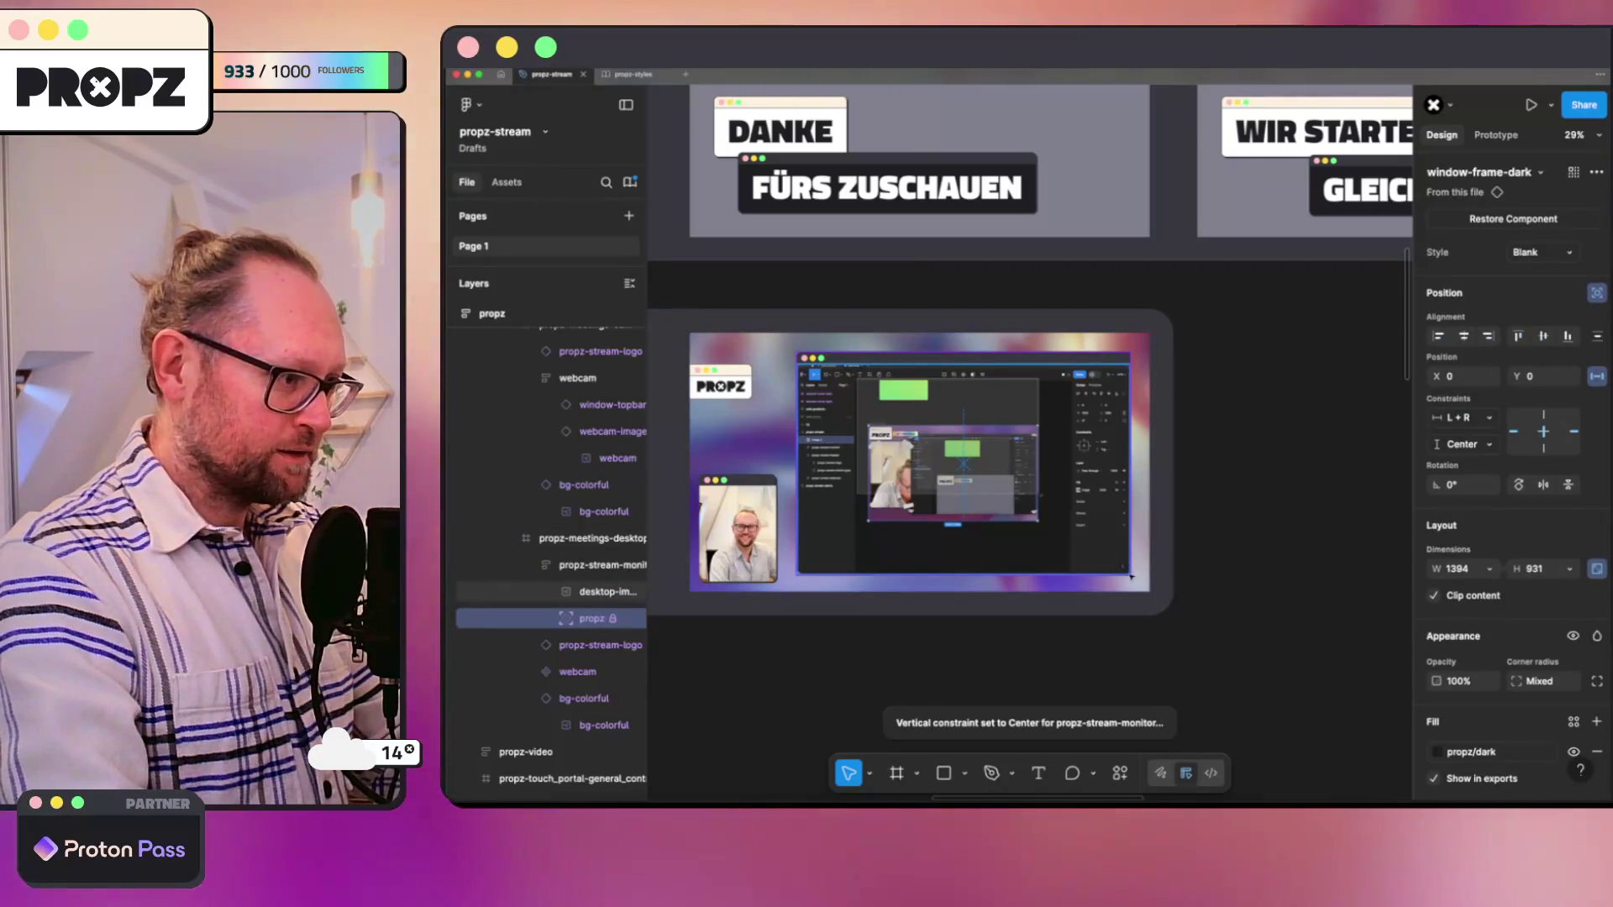
pyautogui.click(602, 591)
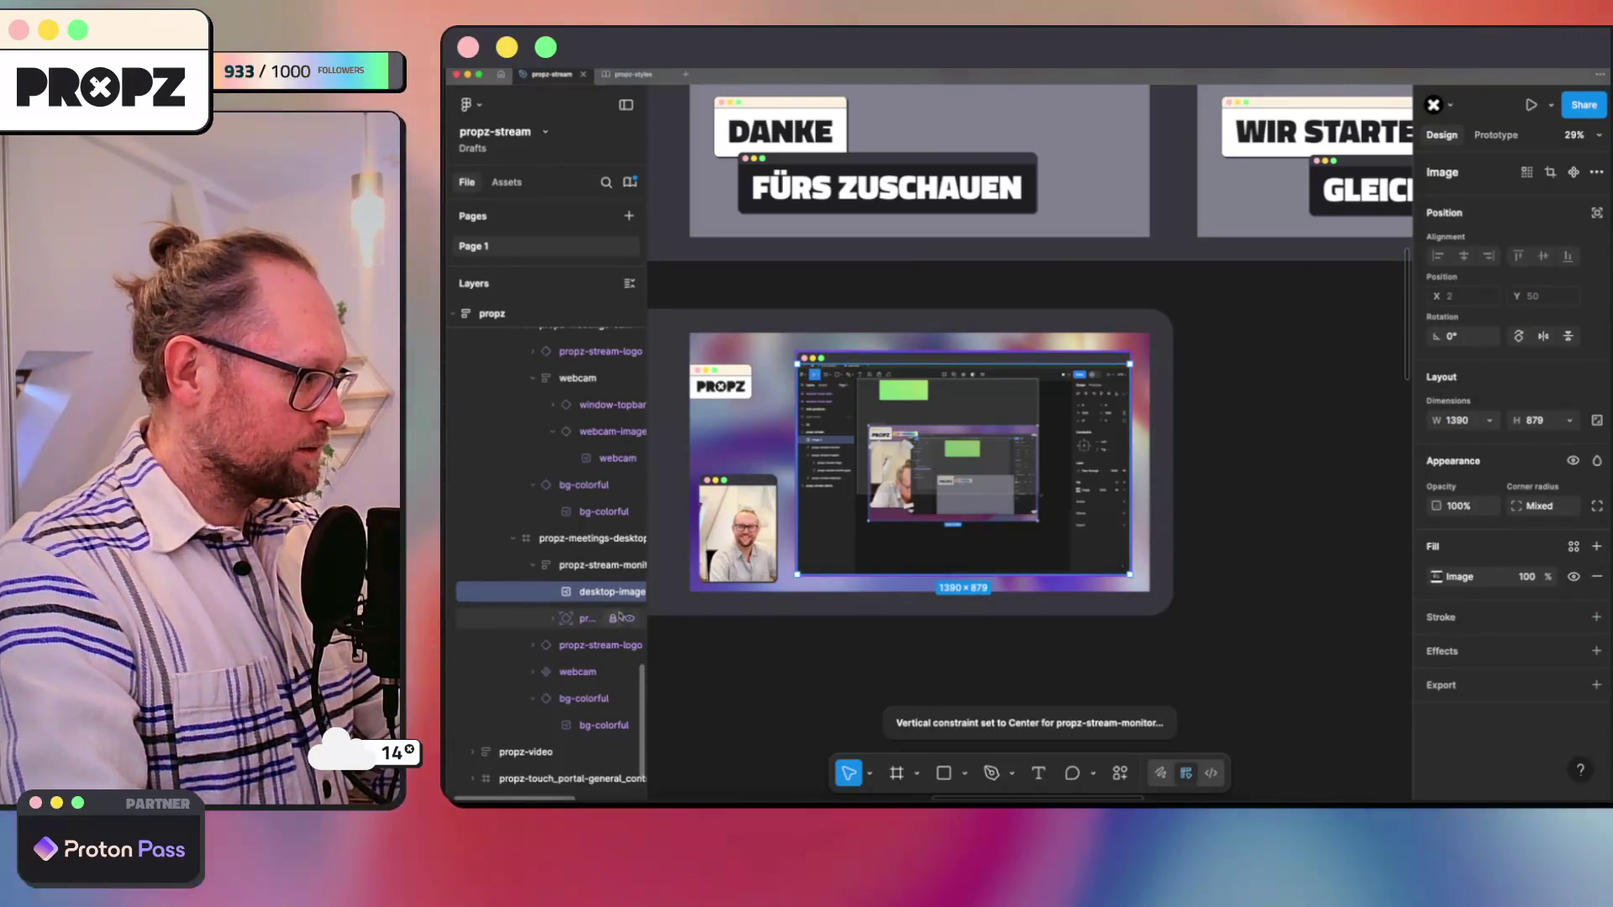
pyautogui.moveTo(1131, 576); pyautogui.dragTo(1129, 575)
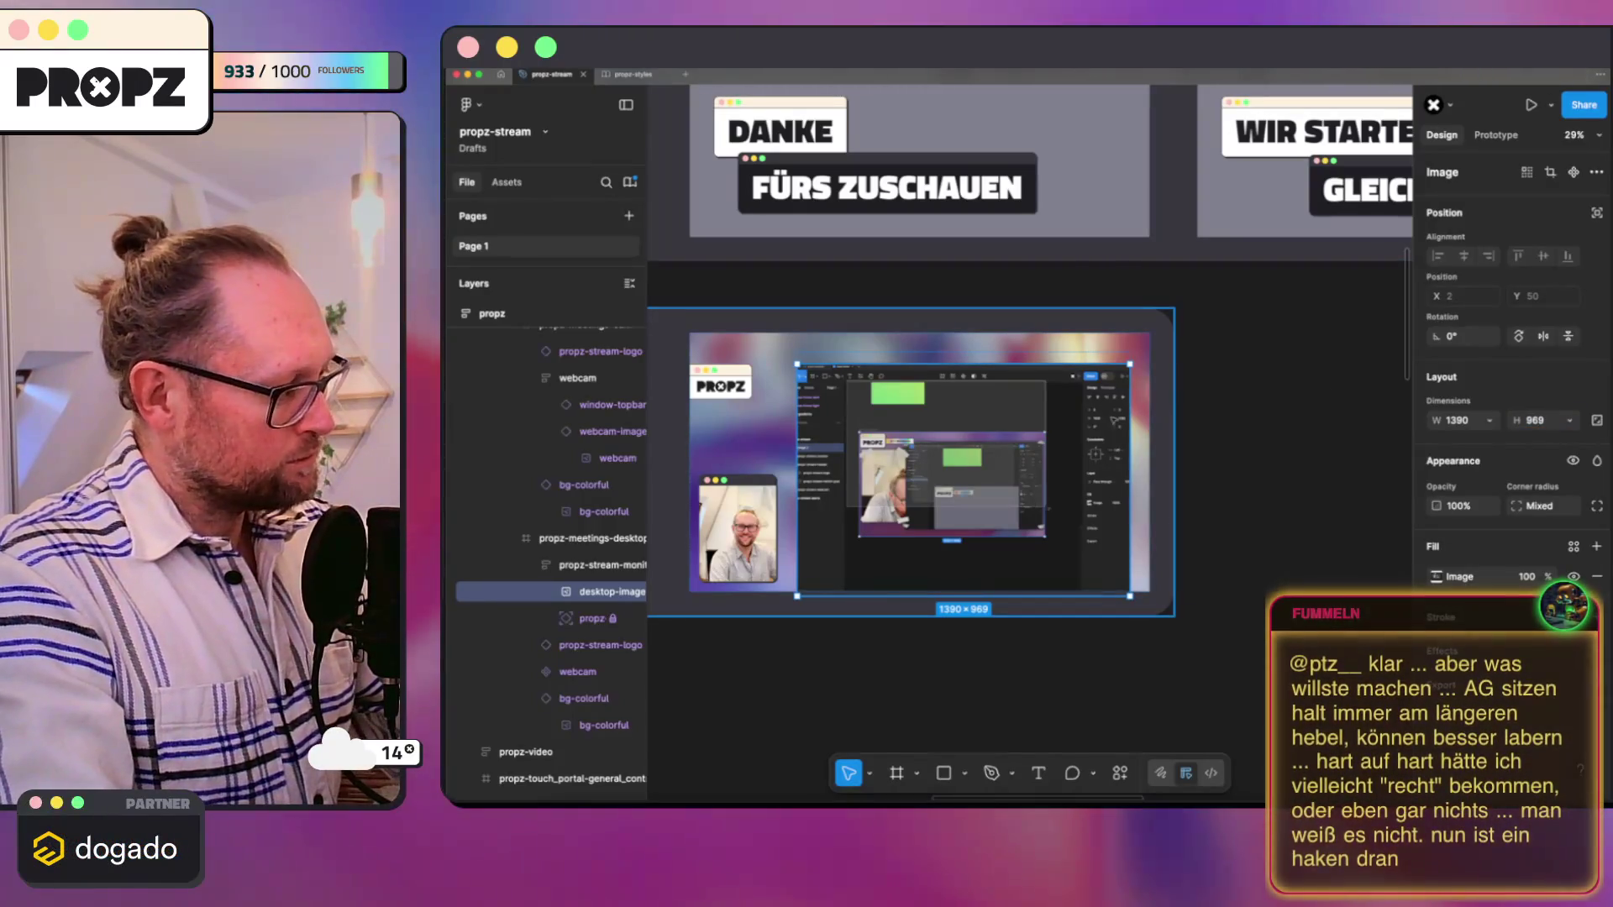
# Step: Keep the desktop-image layer name and resize the screenshot to 1406 wide by 979 high
pyautogui.doubleClick(594, 591)
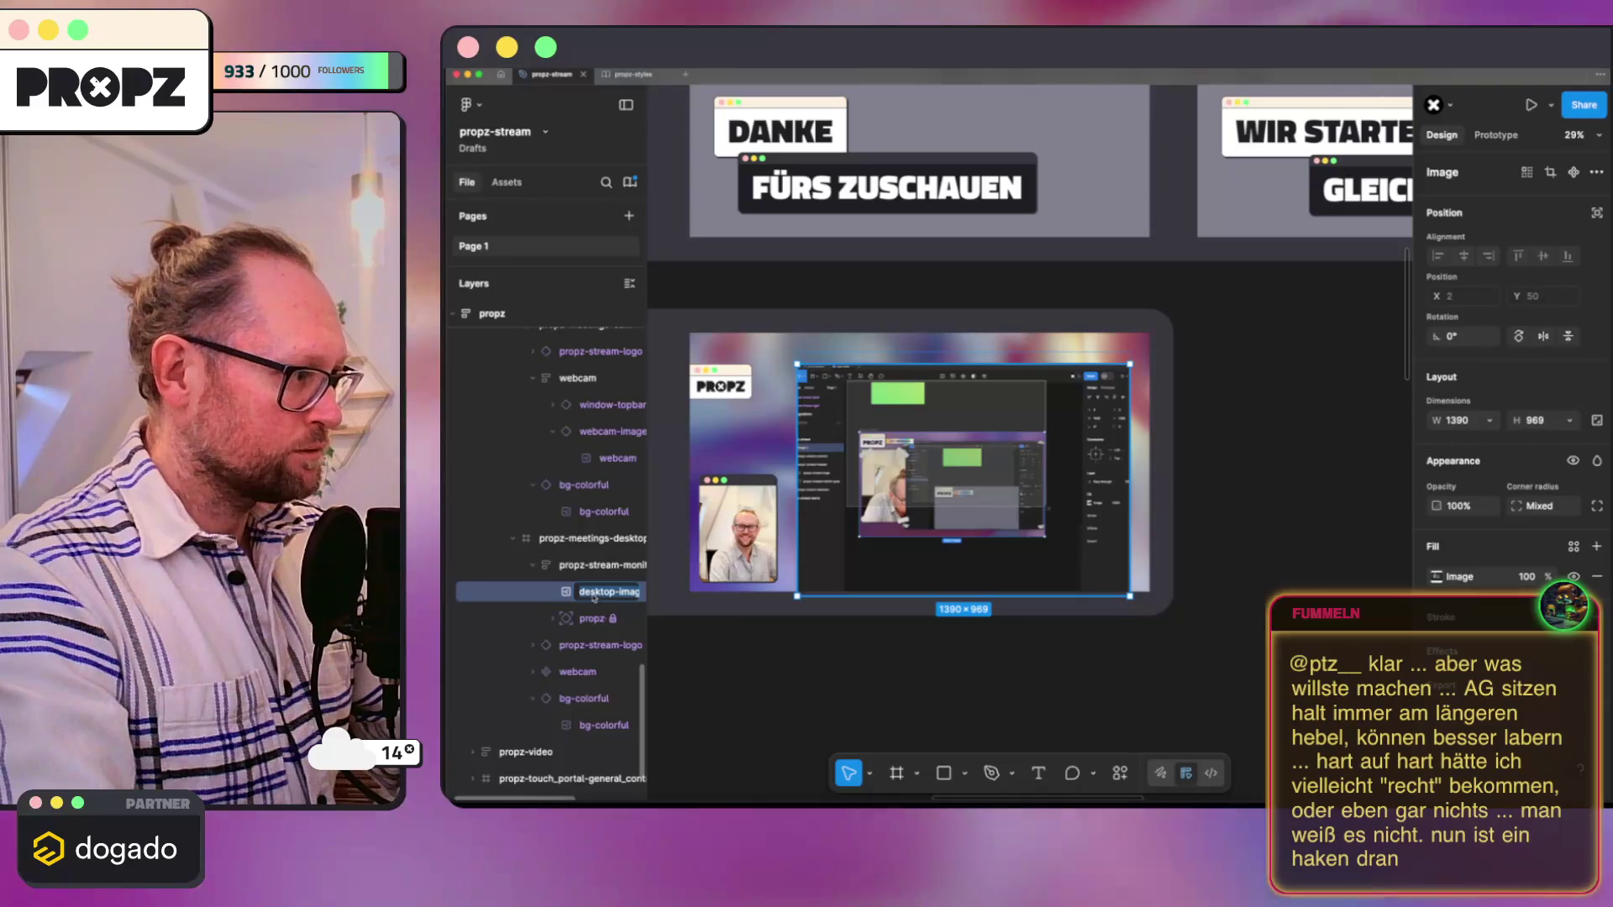
pyautogui.write('889')
pyautogui.press('Return')
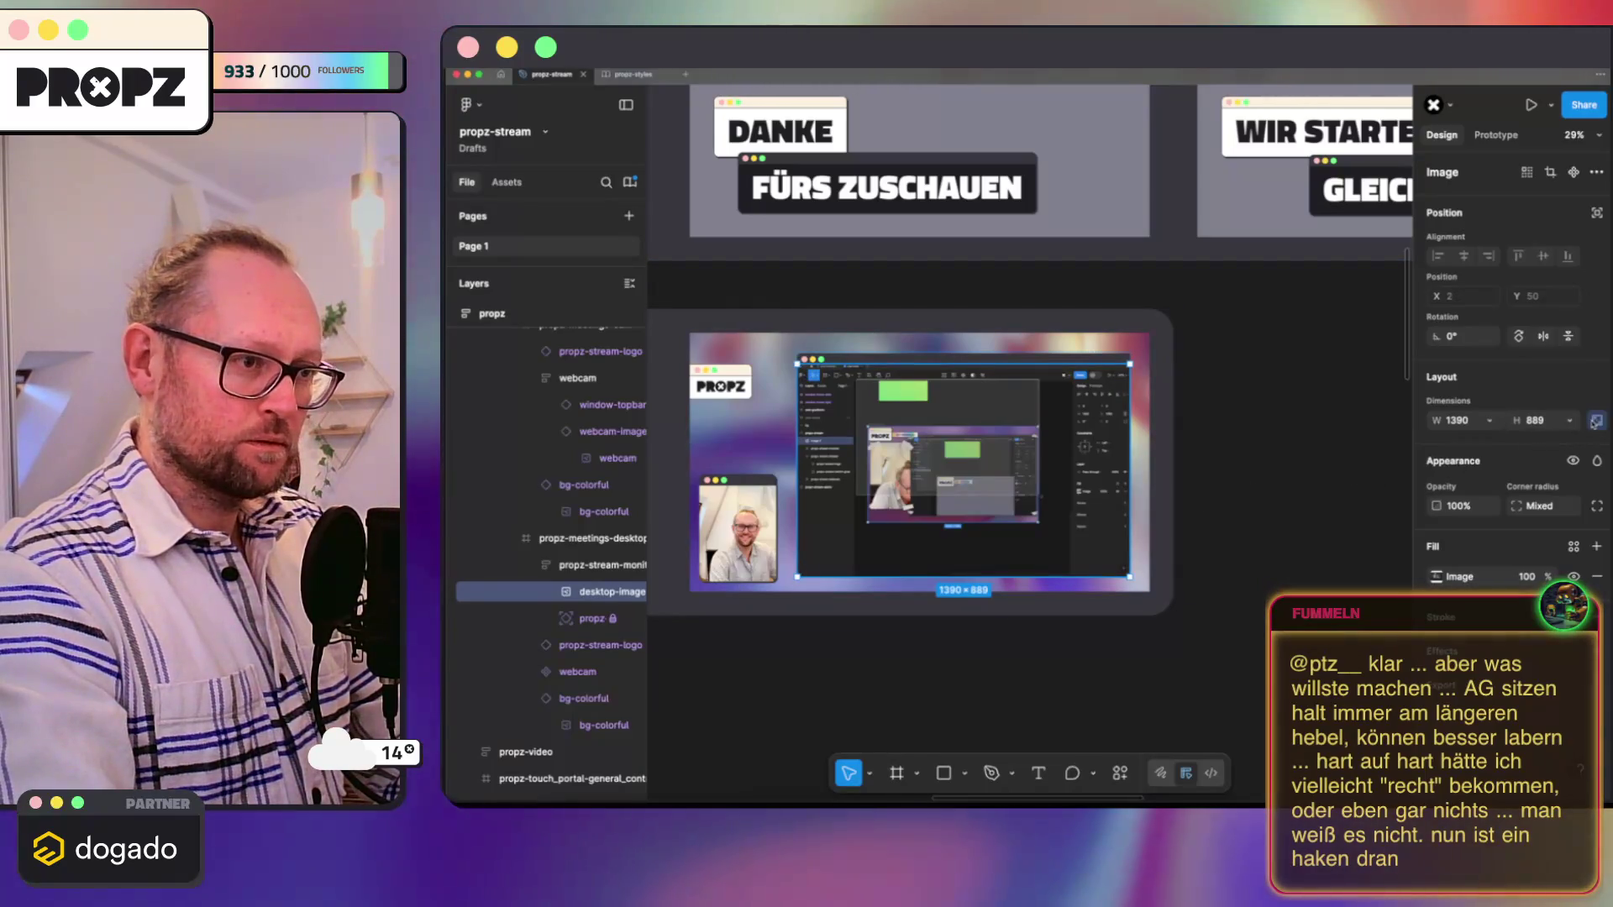
pyautogui.write('1406')
pyautogui.press('Tab')
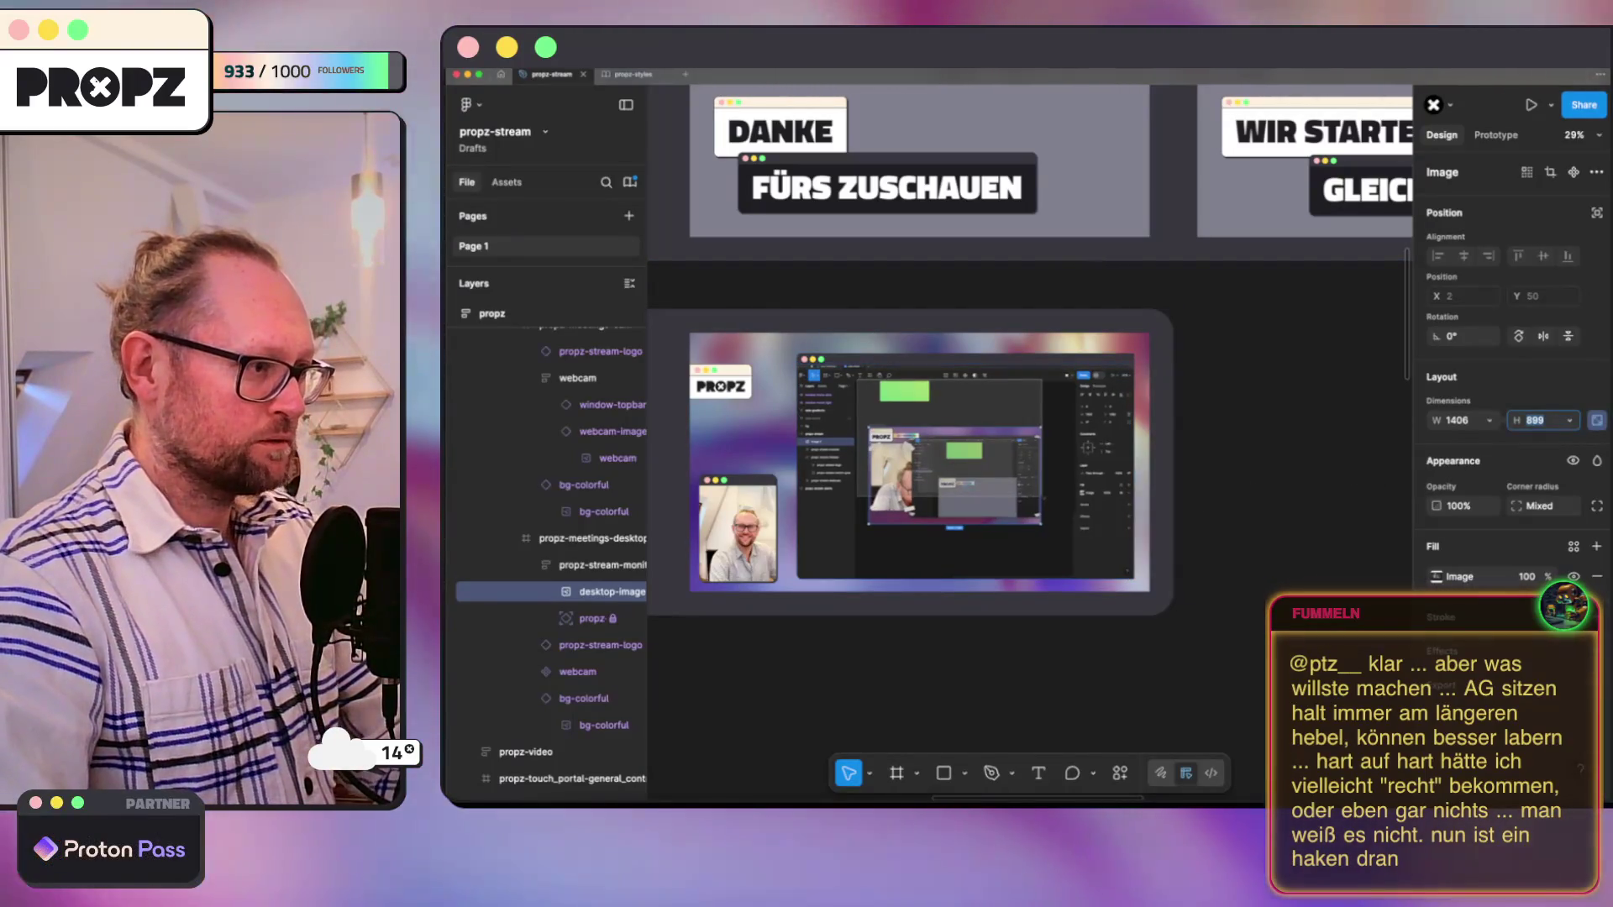
pyautogui.write('979')
pyautogui.press('Return')
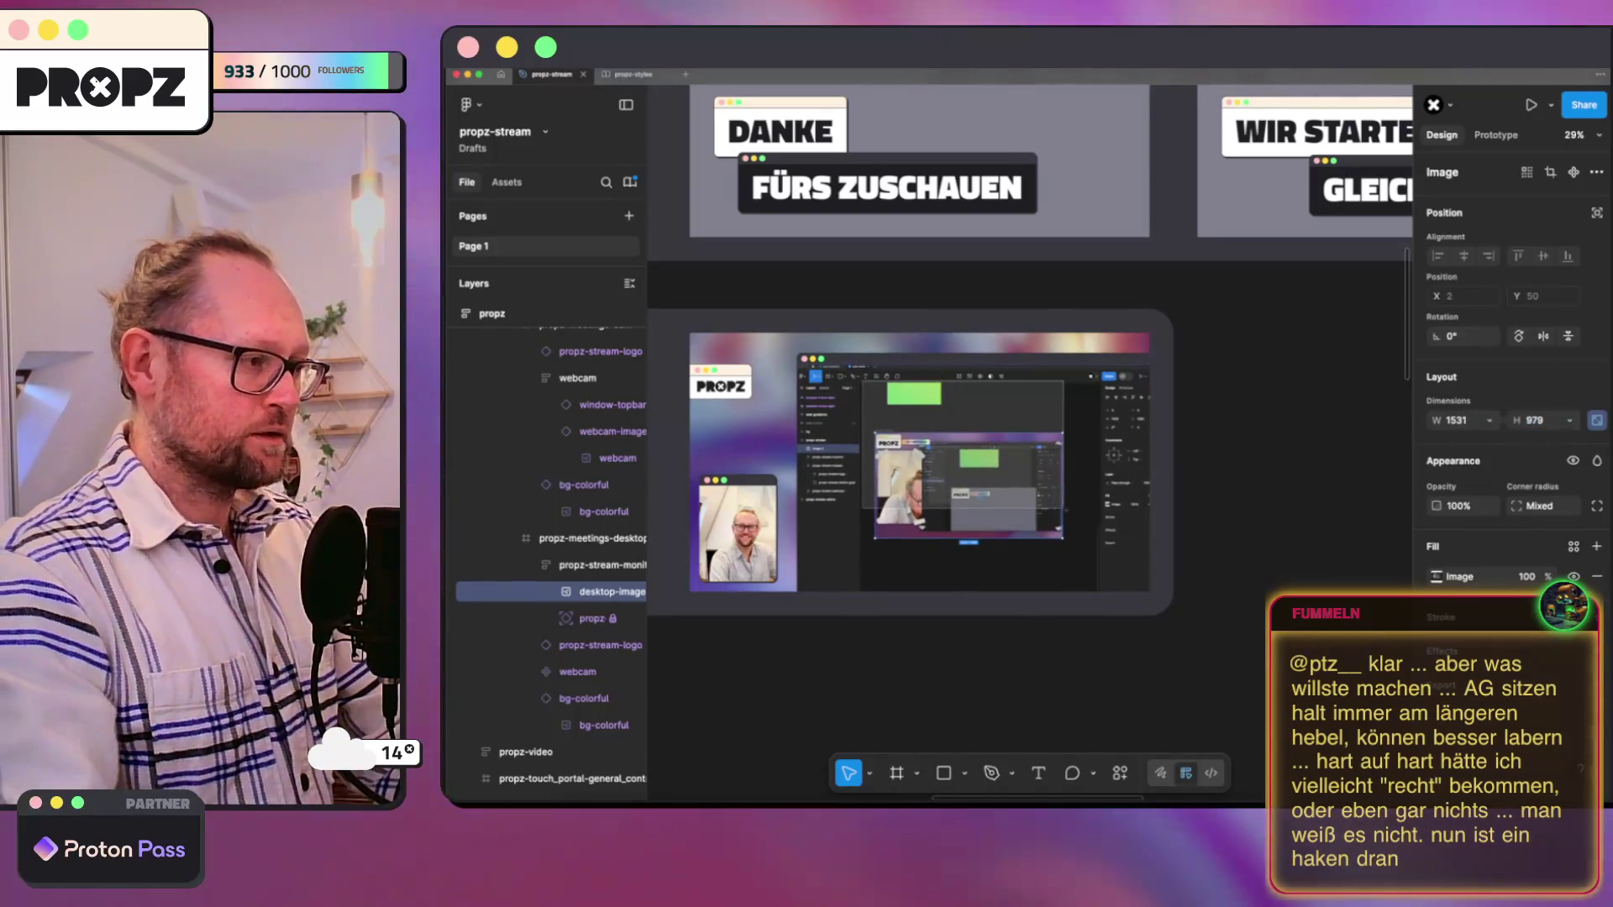
# Step: Move the propz-stream-monitor frame left and up within the overlay
pyautogui.click(617, 566)
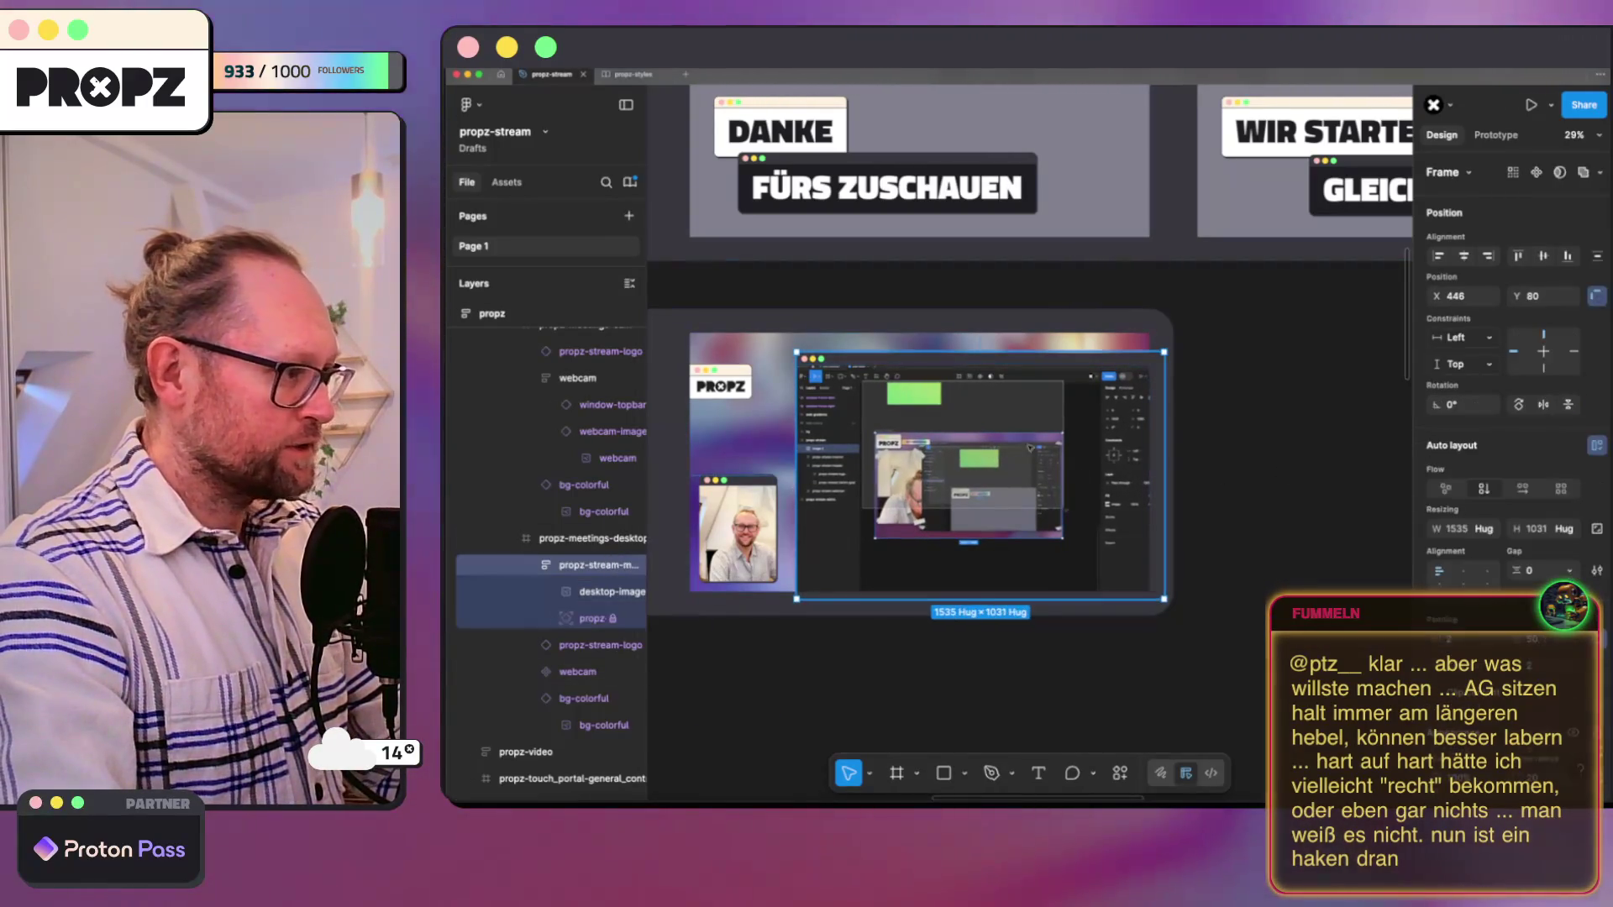
pyautogui.moveTo(1046, 447); pyautogui.dragTo(1033, 436)
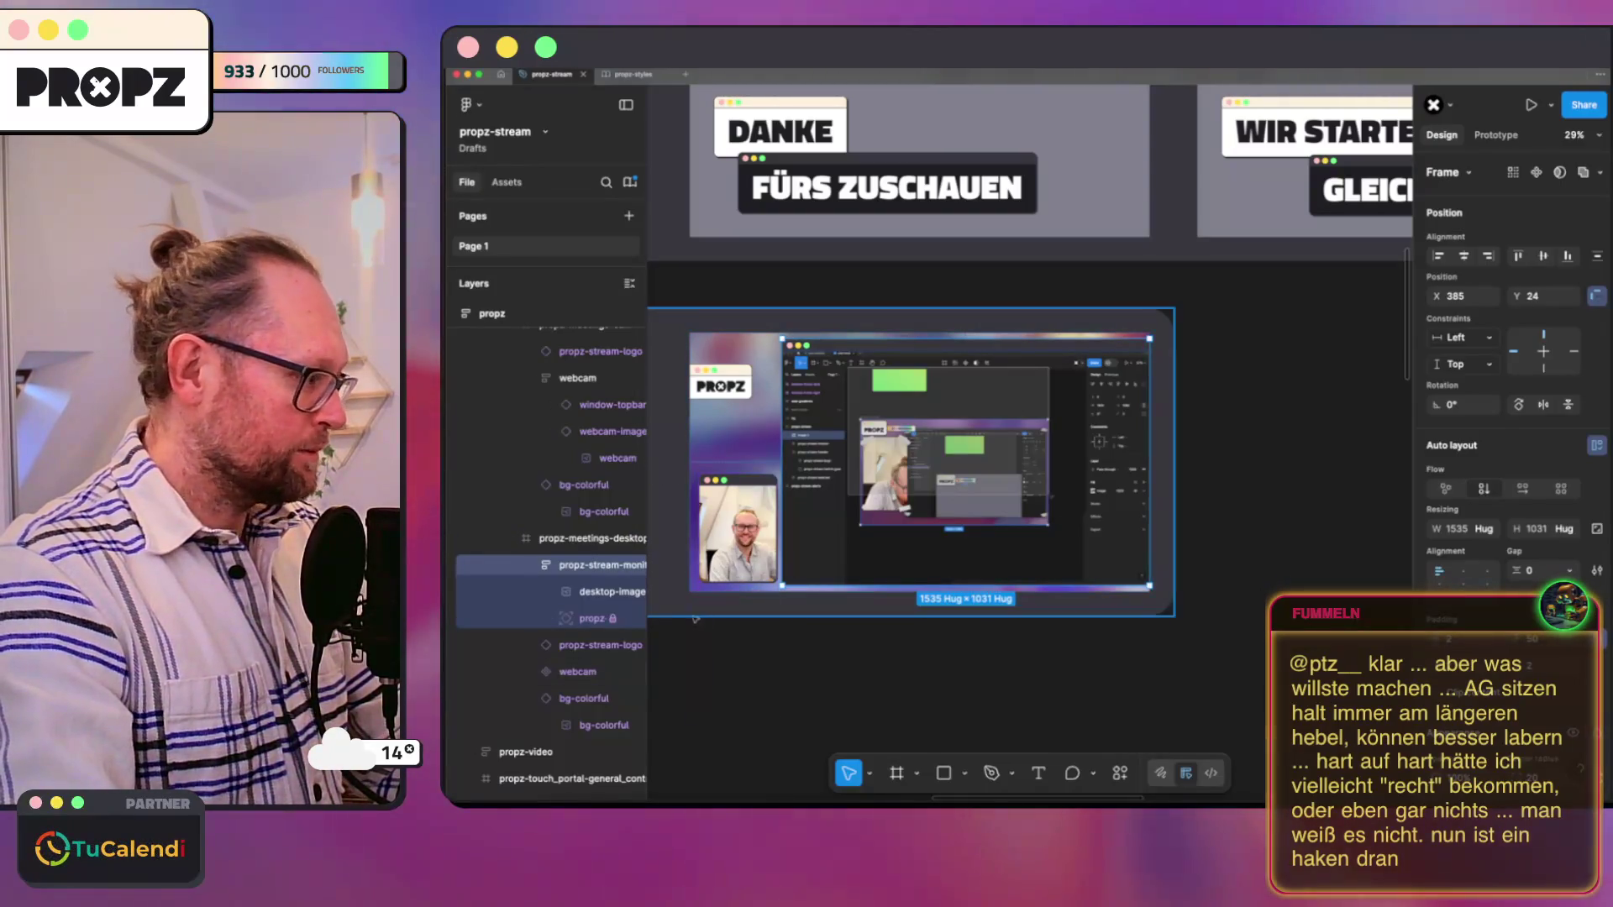
pyautogui.click(584, 591)
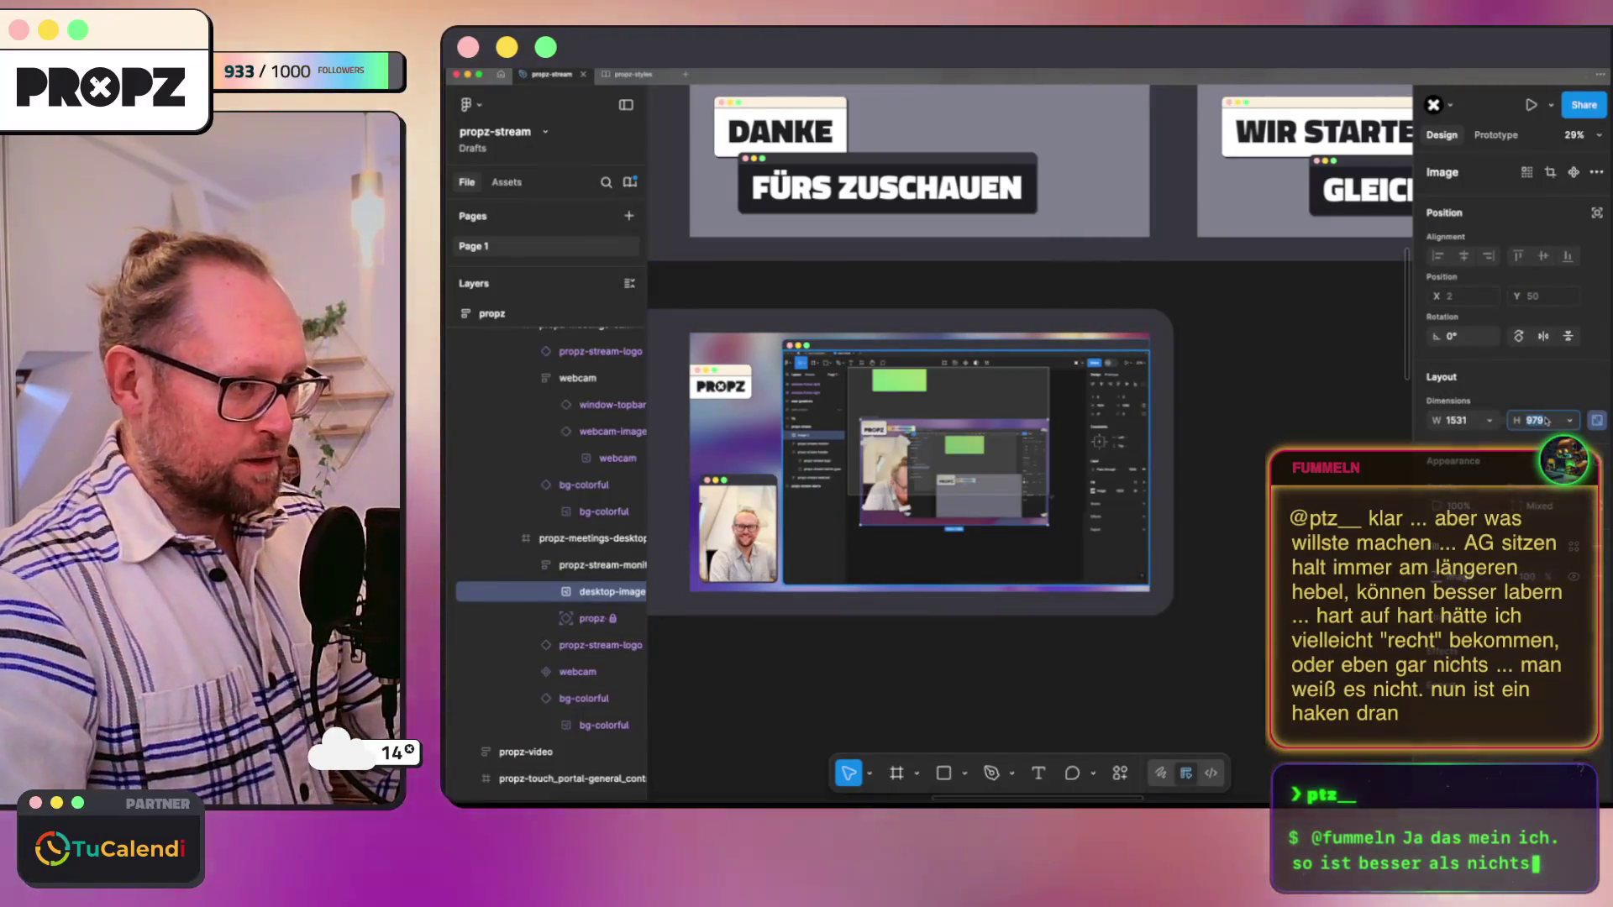
# Step: Tune the desktop-image height in small steps while checking distances to its frame
pyautogui.press('Down')
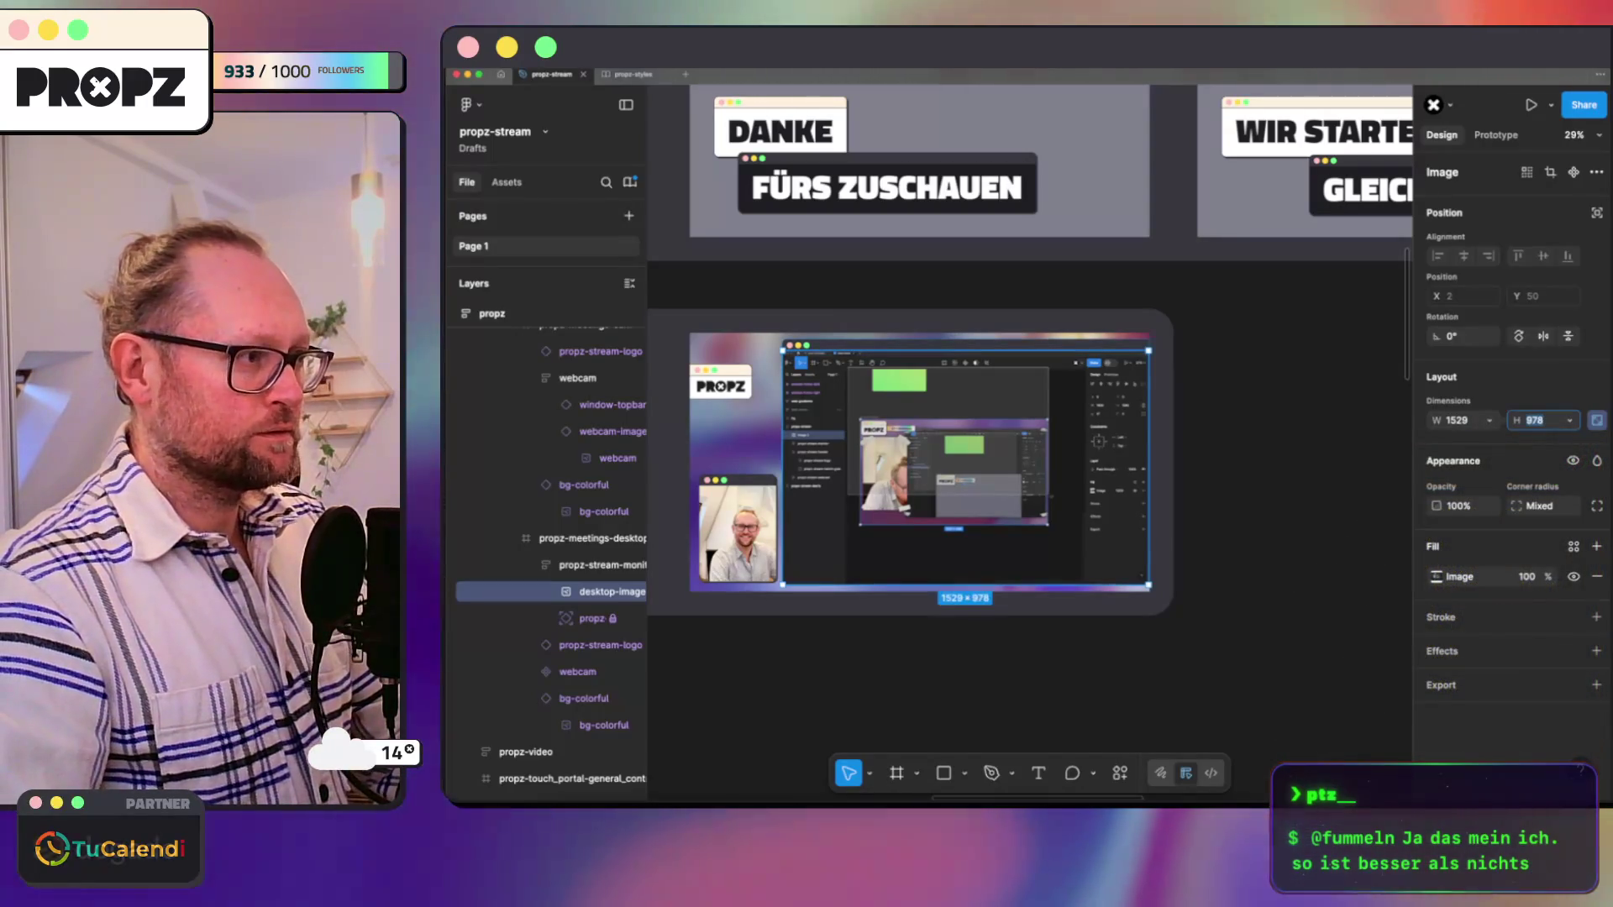
pyautogui.press('alt')
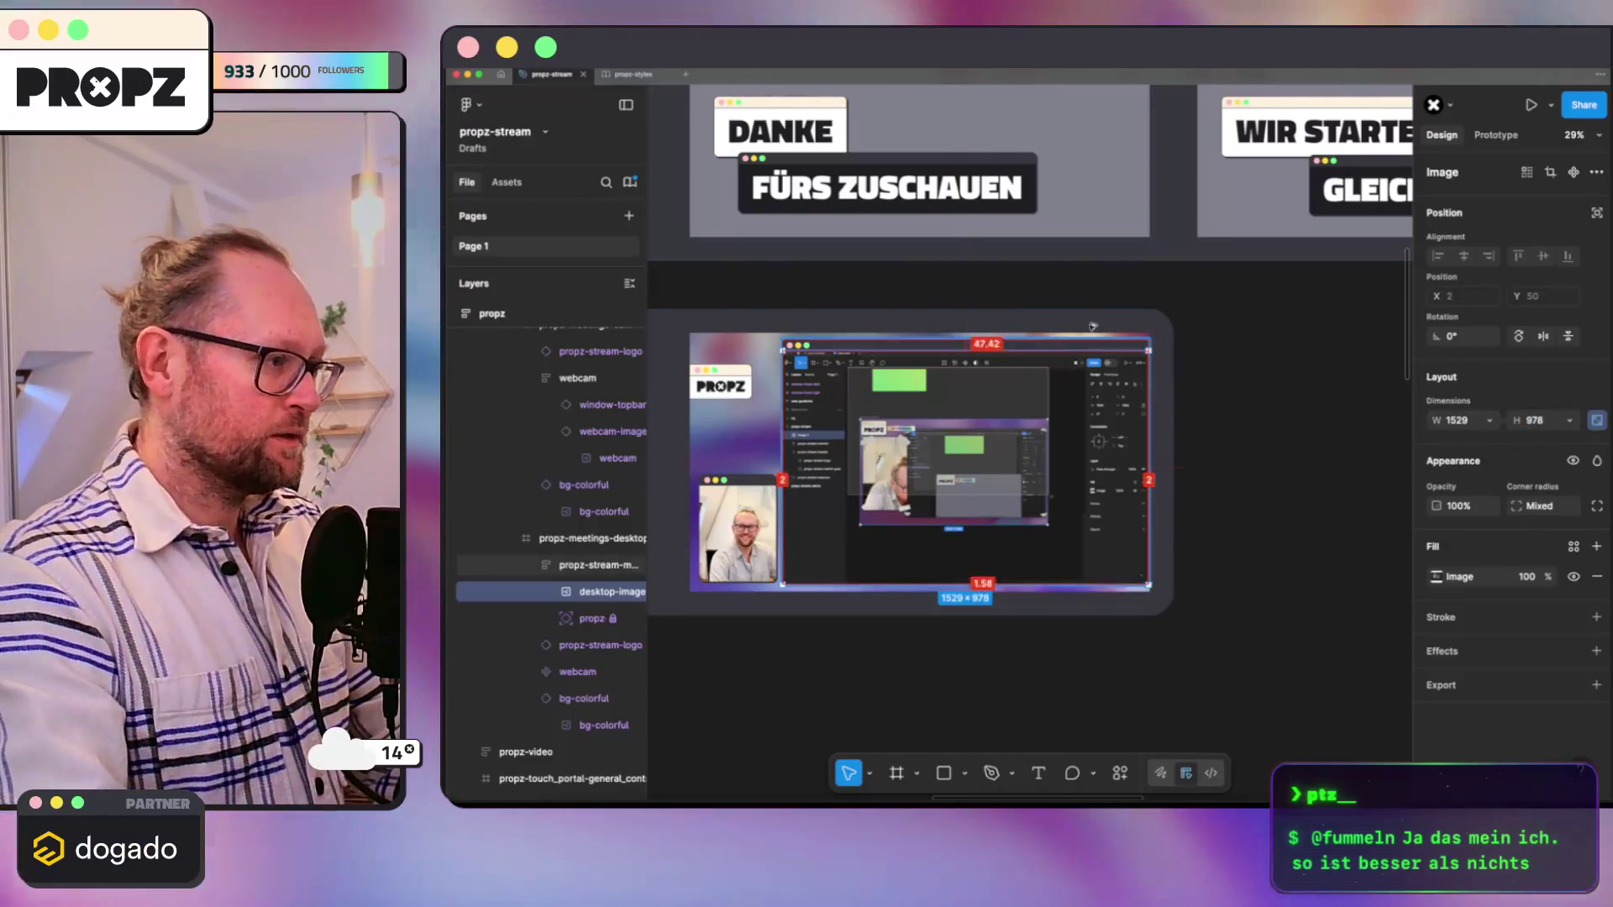
pyautogui.hotkey('shift', 'Return')
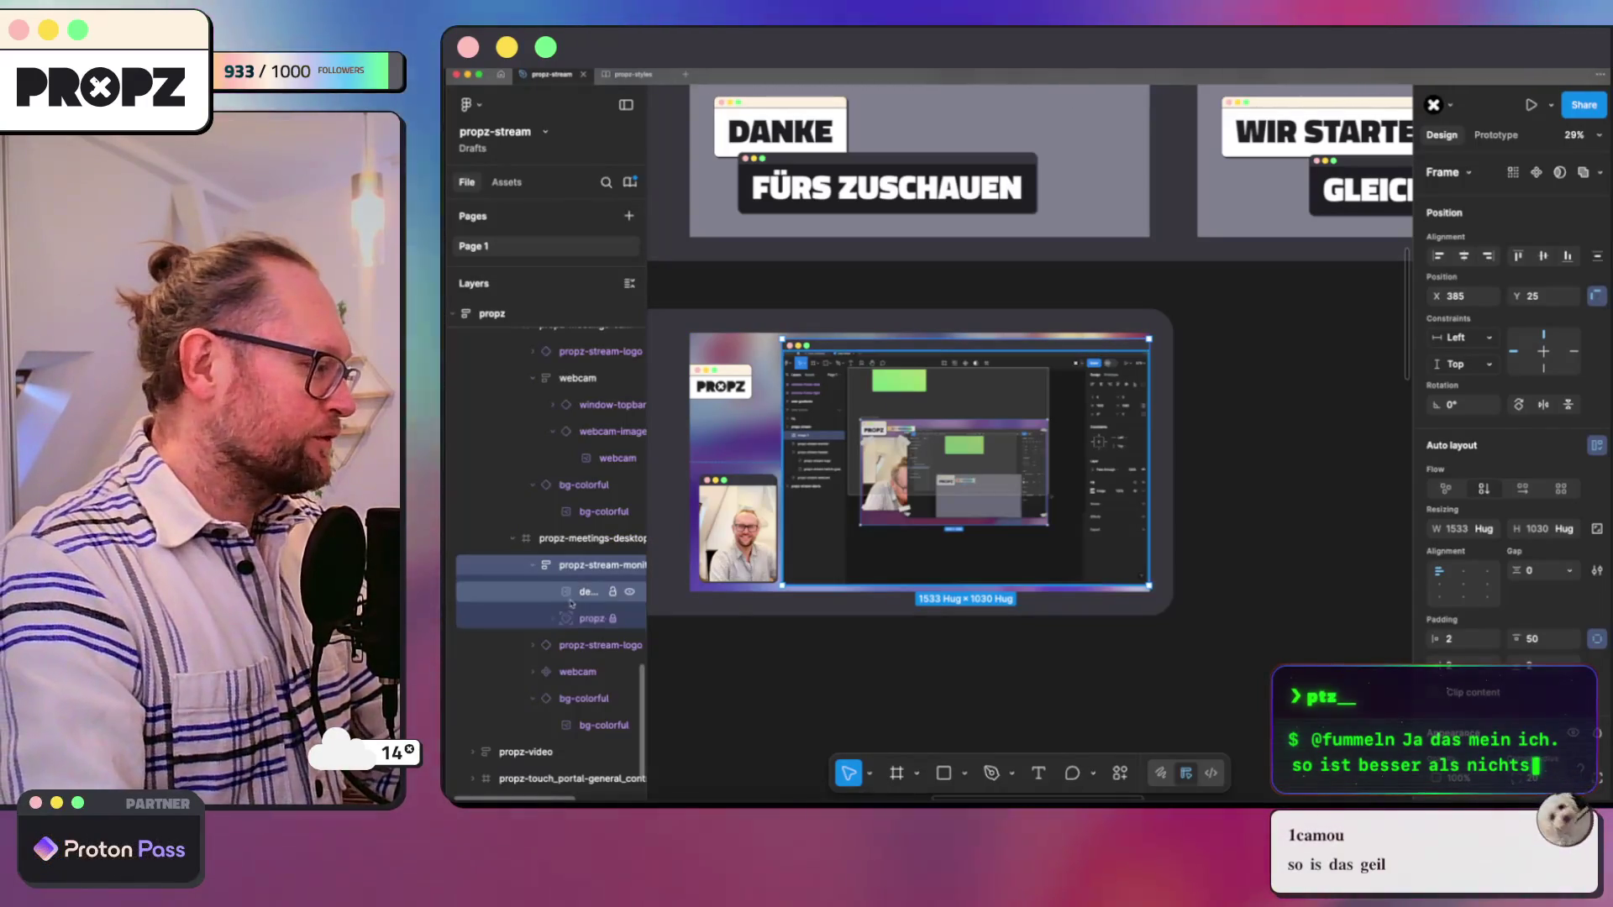
pyautogui.click(585, 590)
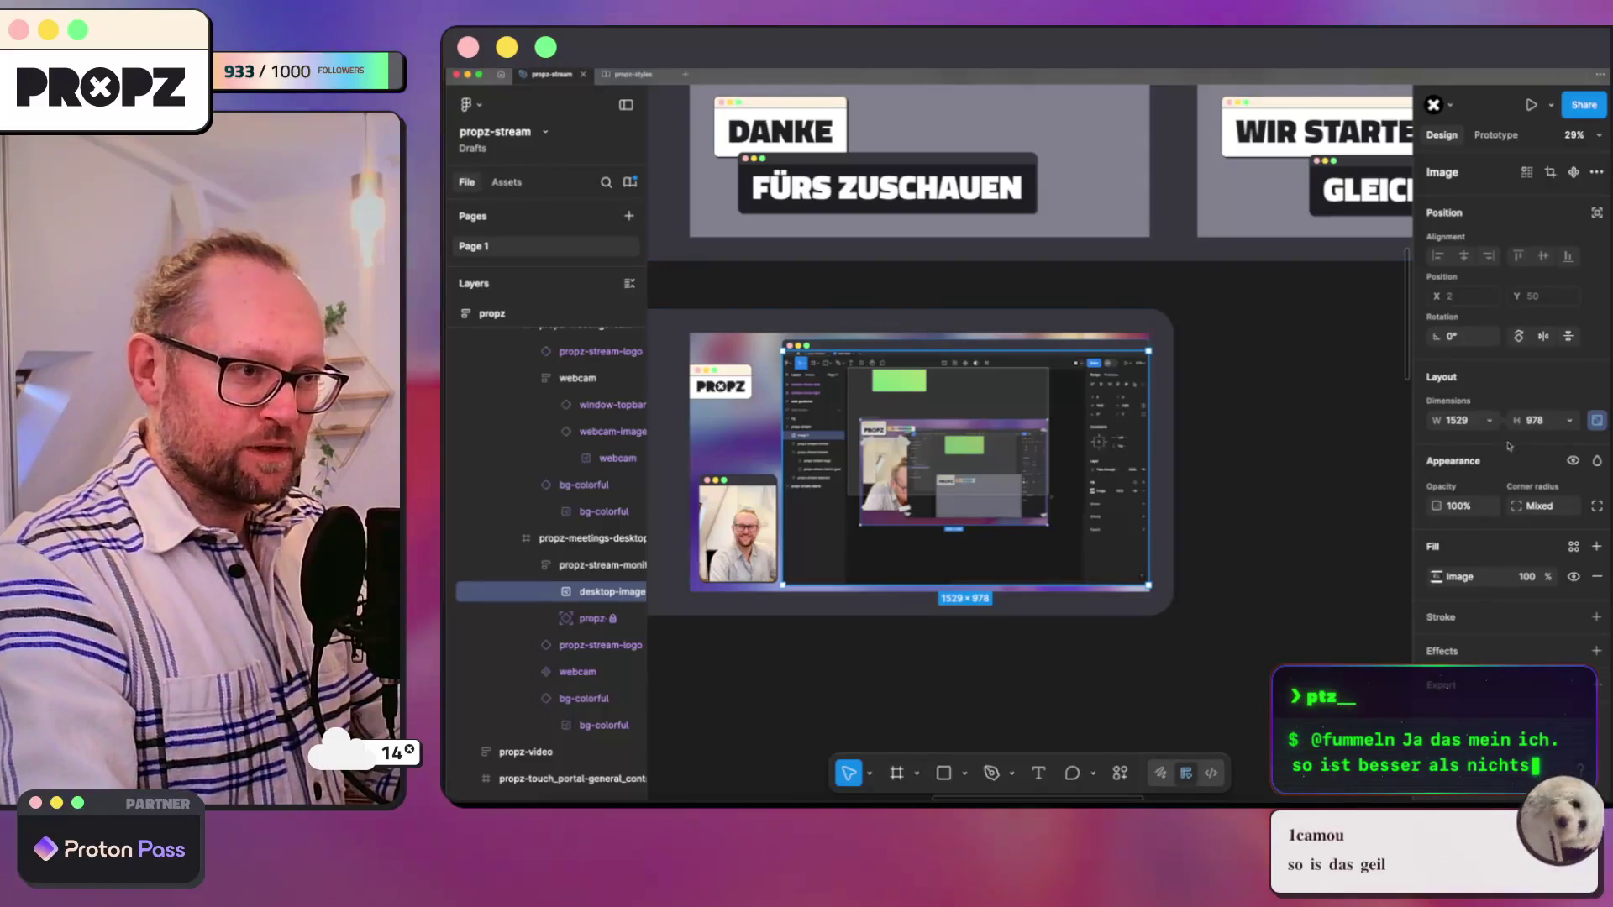
pyautogui.write('1008')
pyautogui.press('Return')
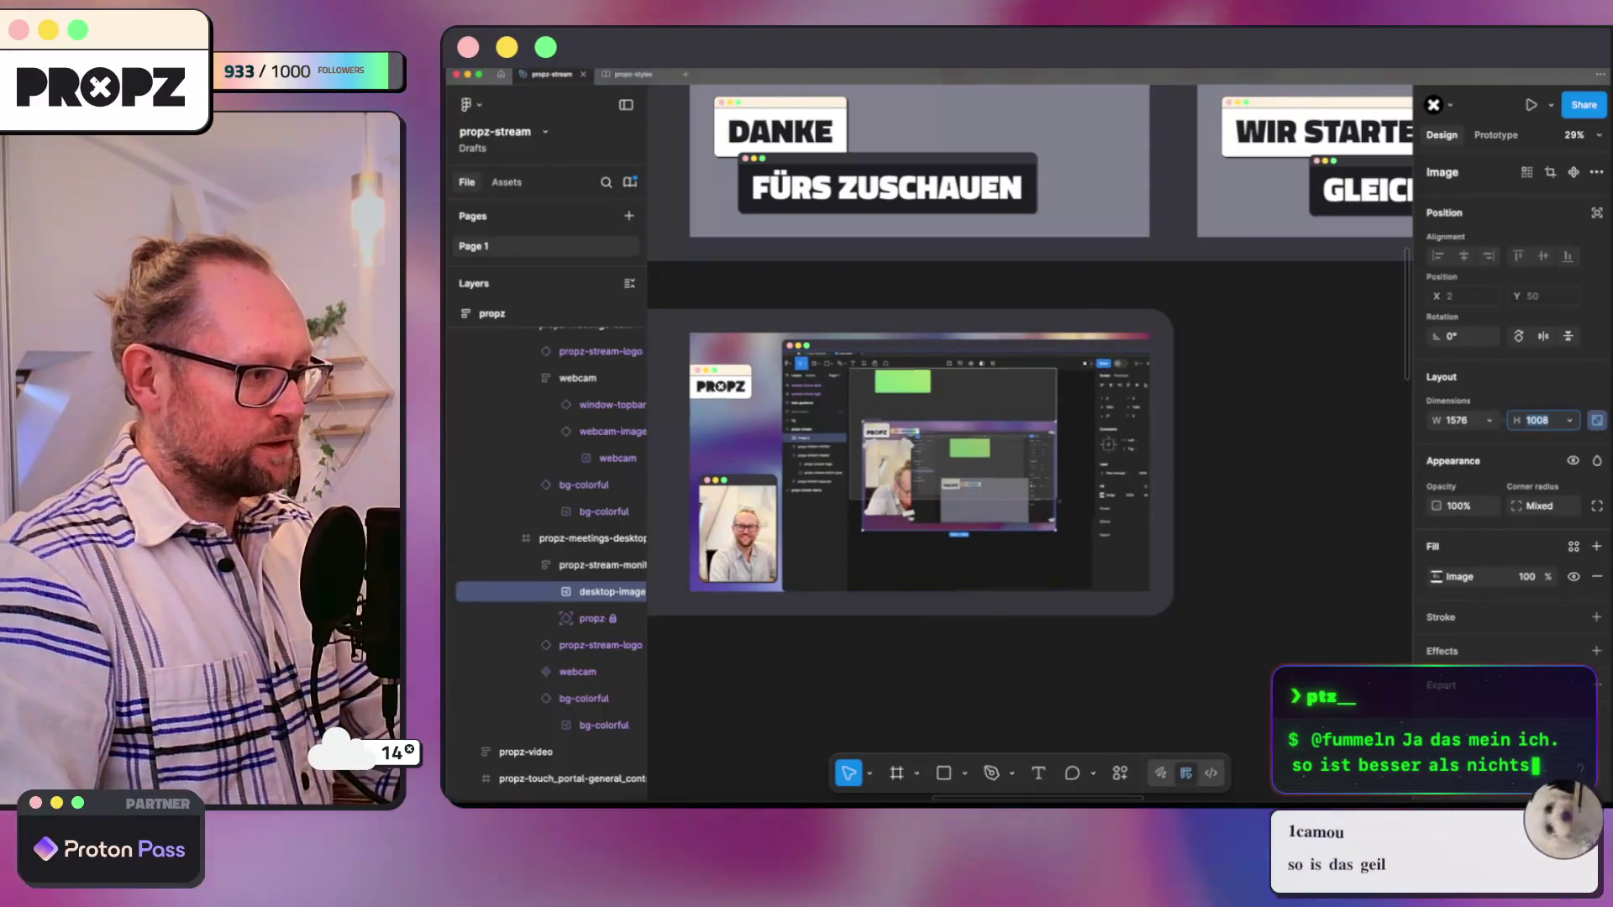
pyautogui.write('958')
pyautogui.press('Return')
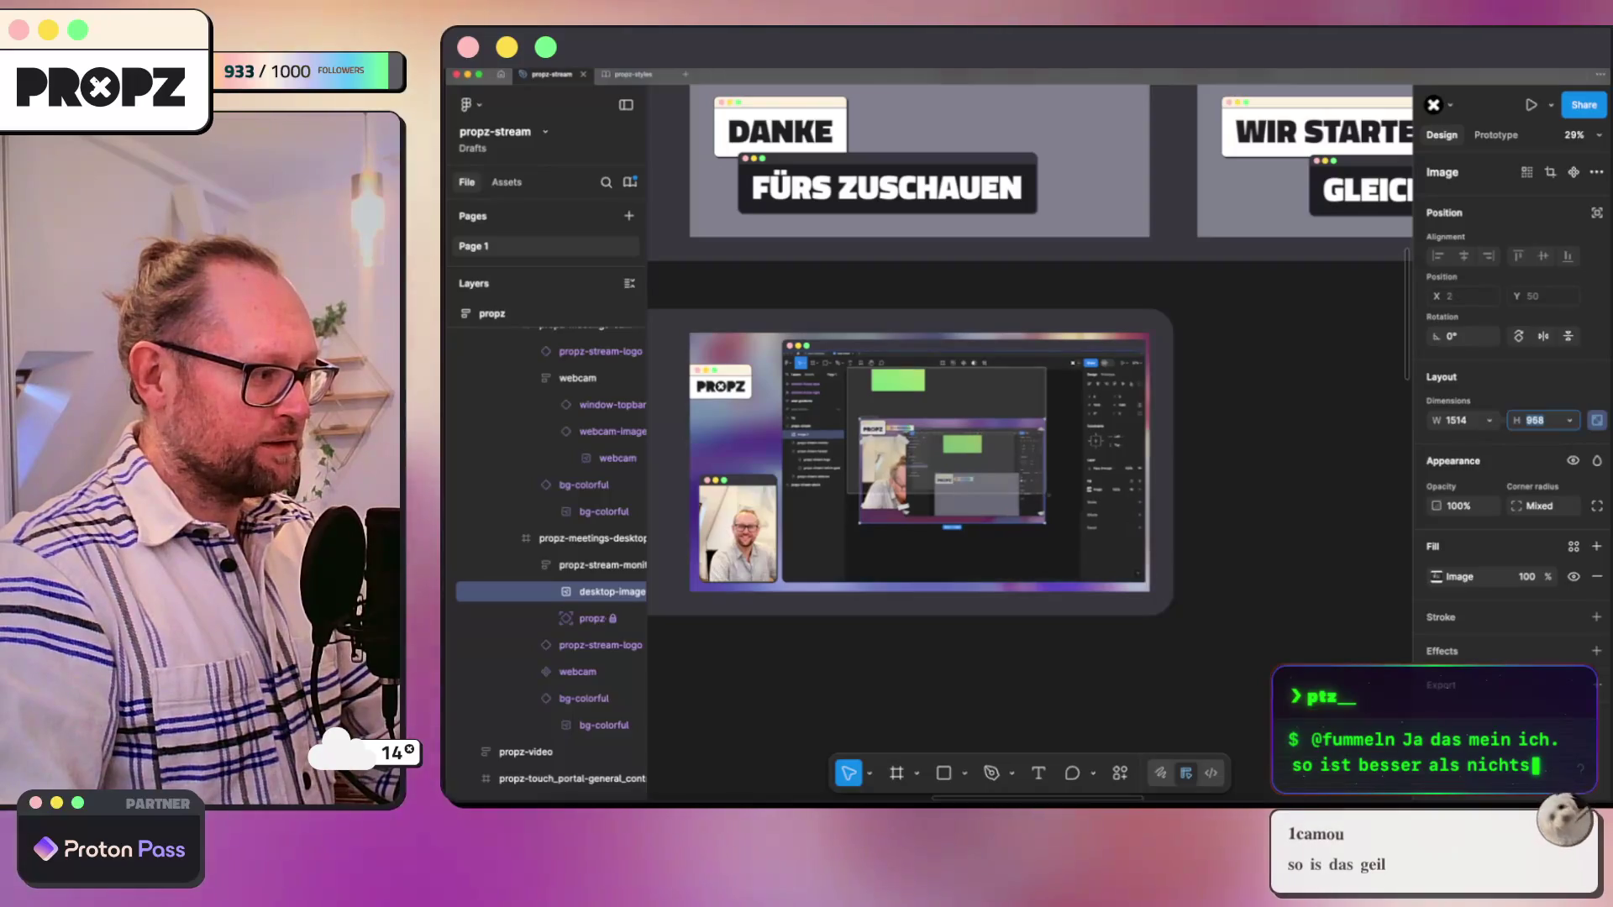
pyautogui.write('938')
pyautogui.press('Return')
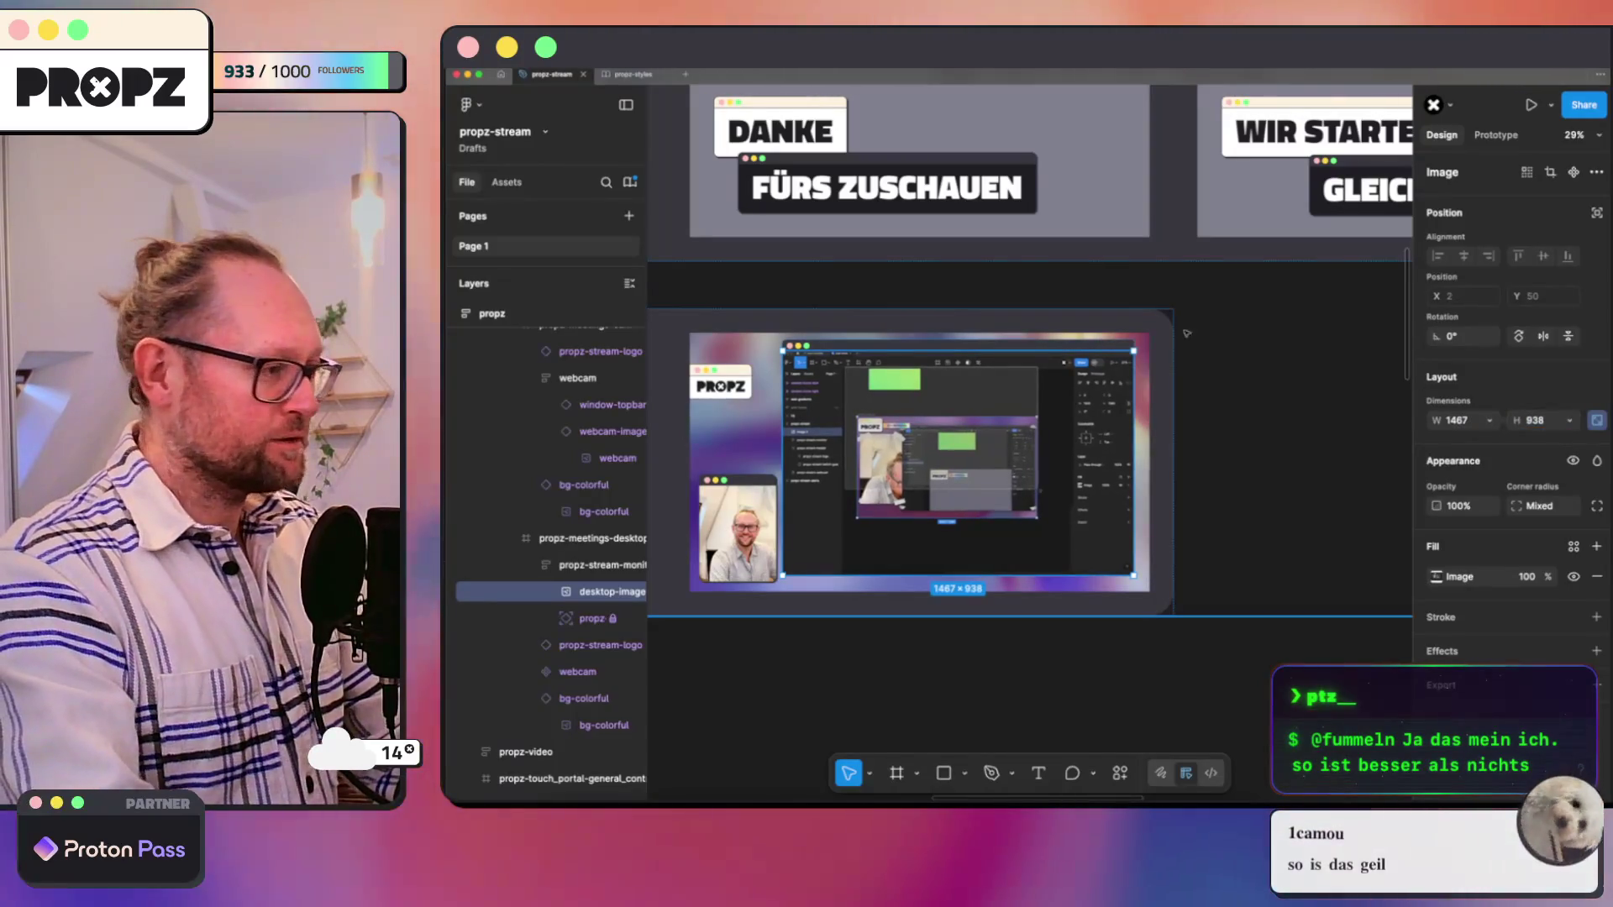
# Step: Nudge the monitor frame right and down around the image
pyautogui.press('Escape')
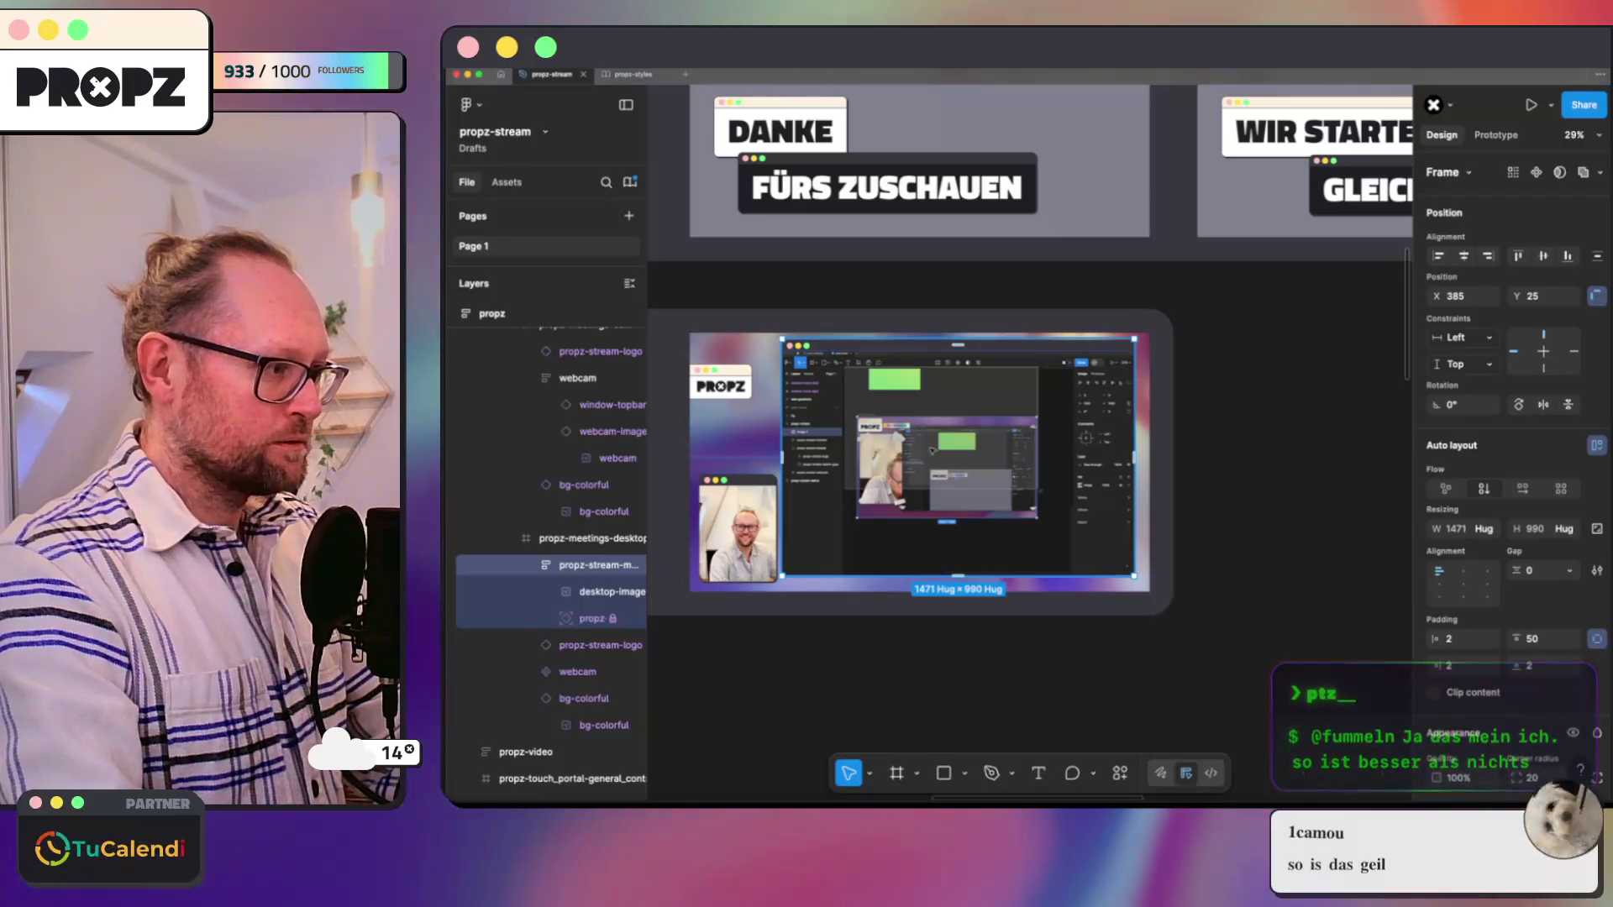
pyautogui.moveTo(782, 477); pyautogui.dragTo(805, 484)
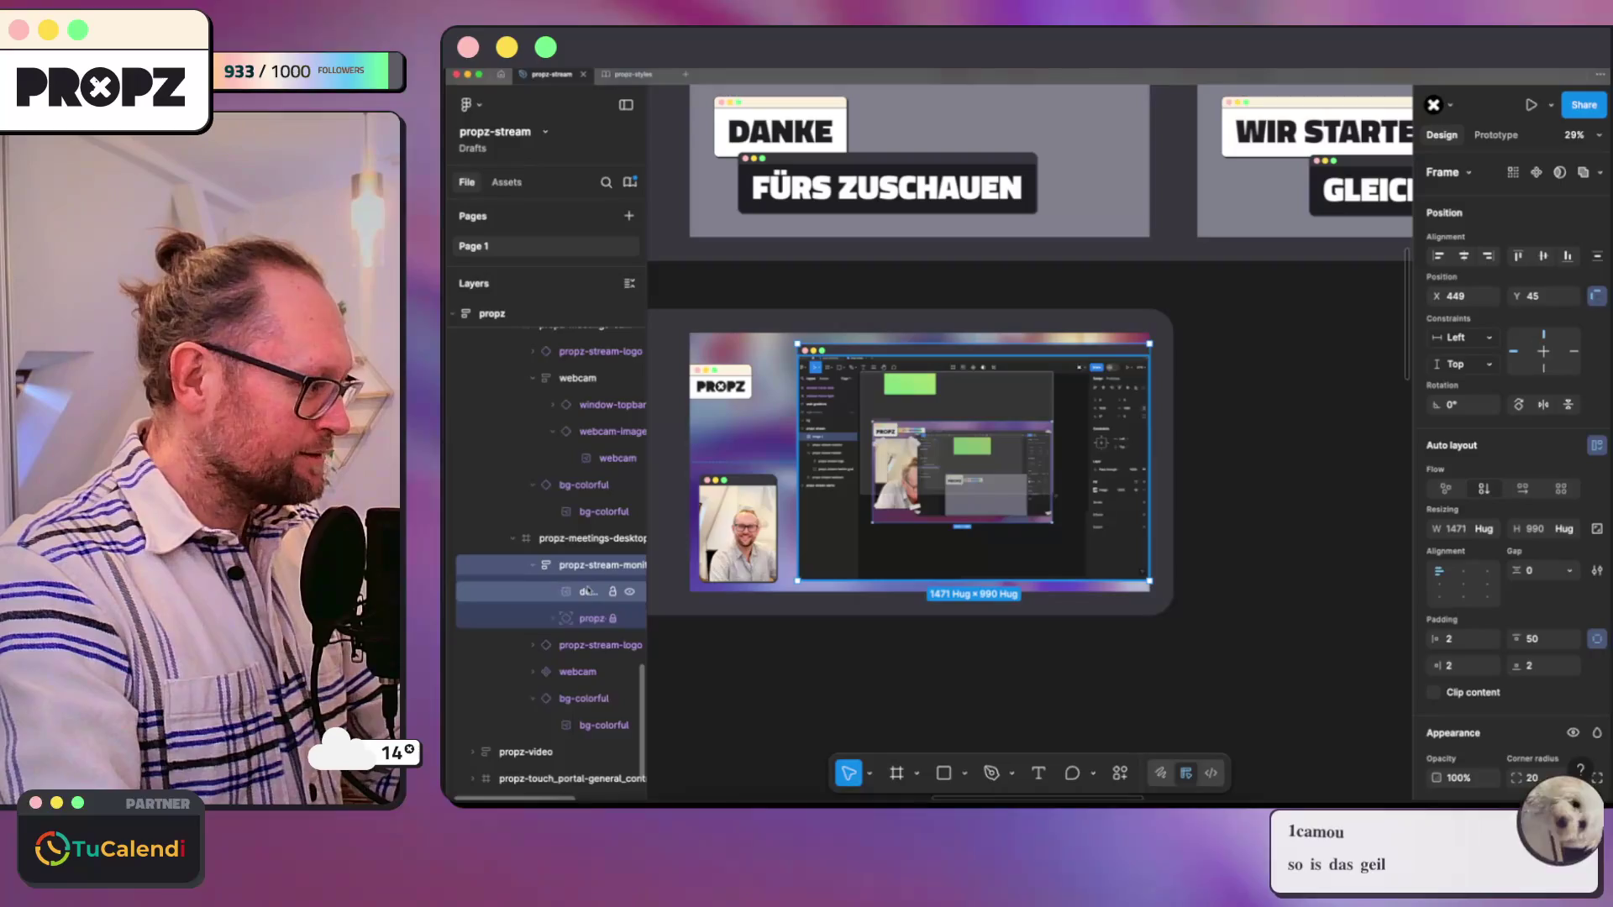
pyautogui.click(588, 592)
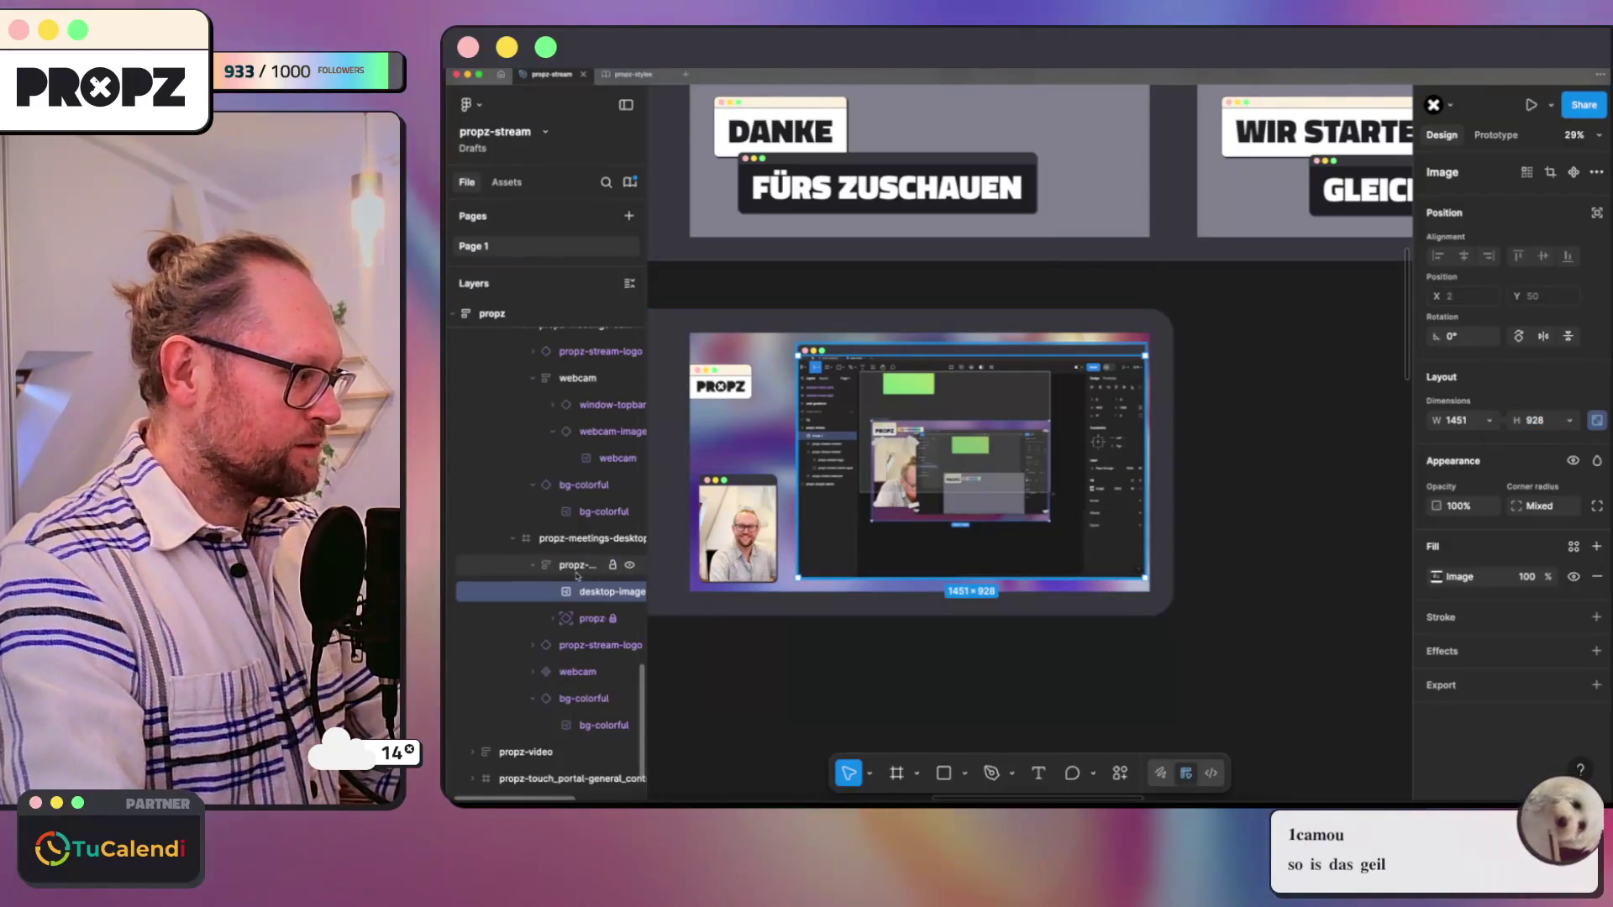
pyautogui.click(594, 566)
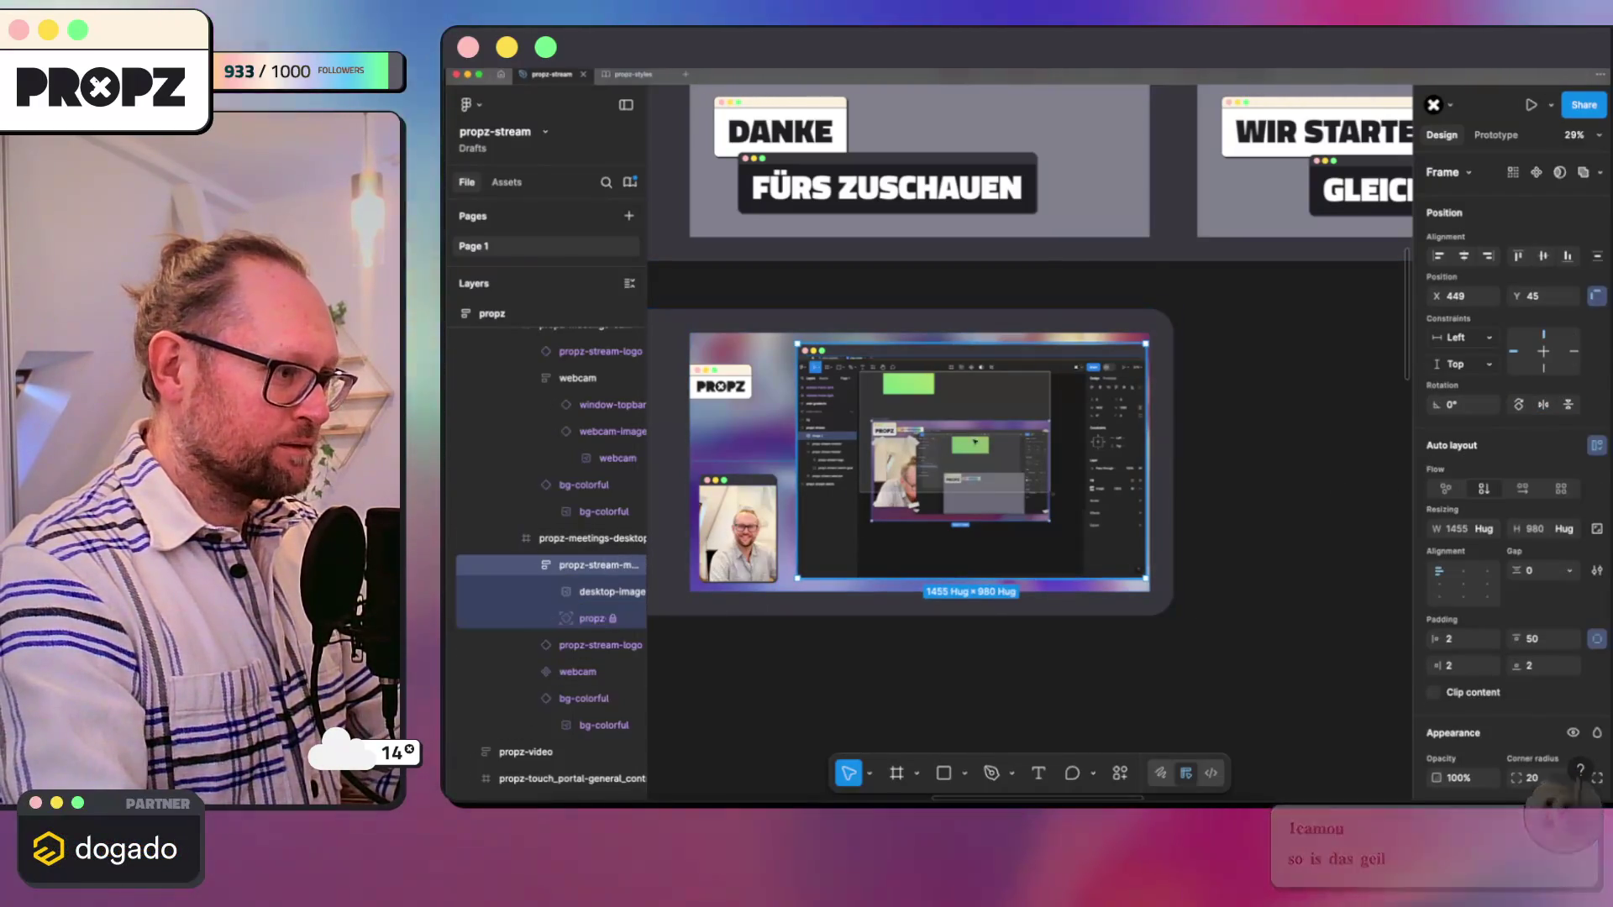
pyautogui.moveTo(970, 460); pyautogui.dragTo(974, 464)
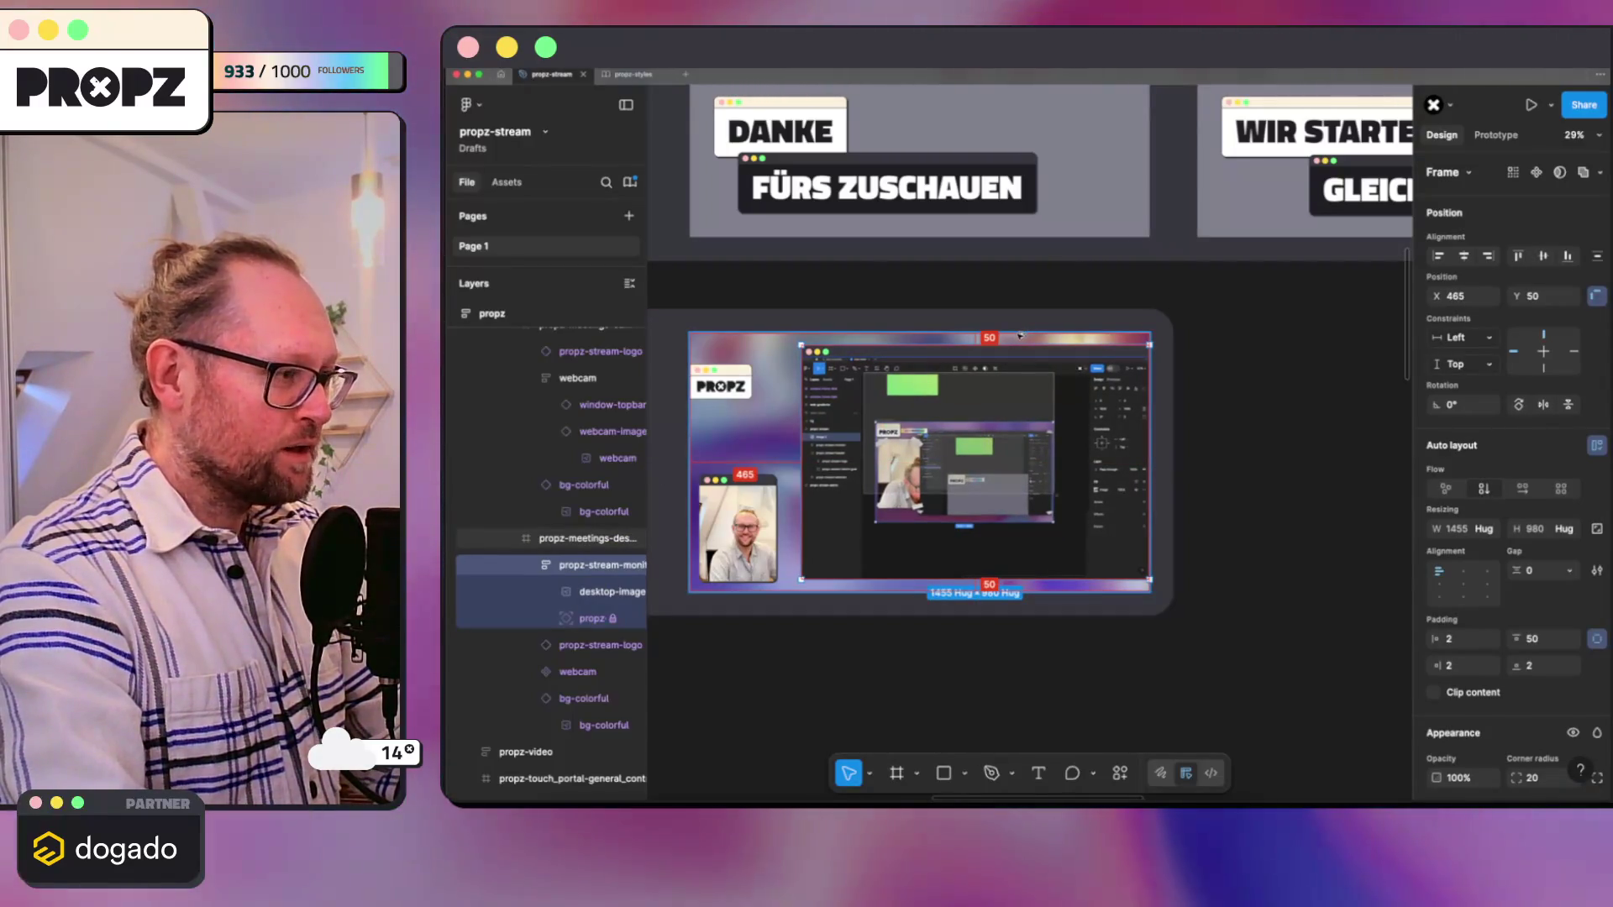
pyautogui.moveTo(593, 511)
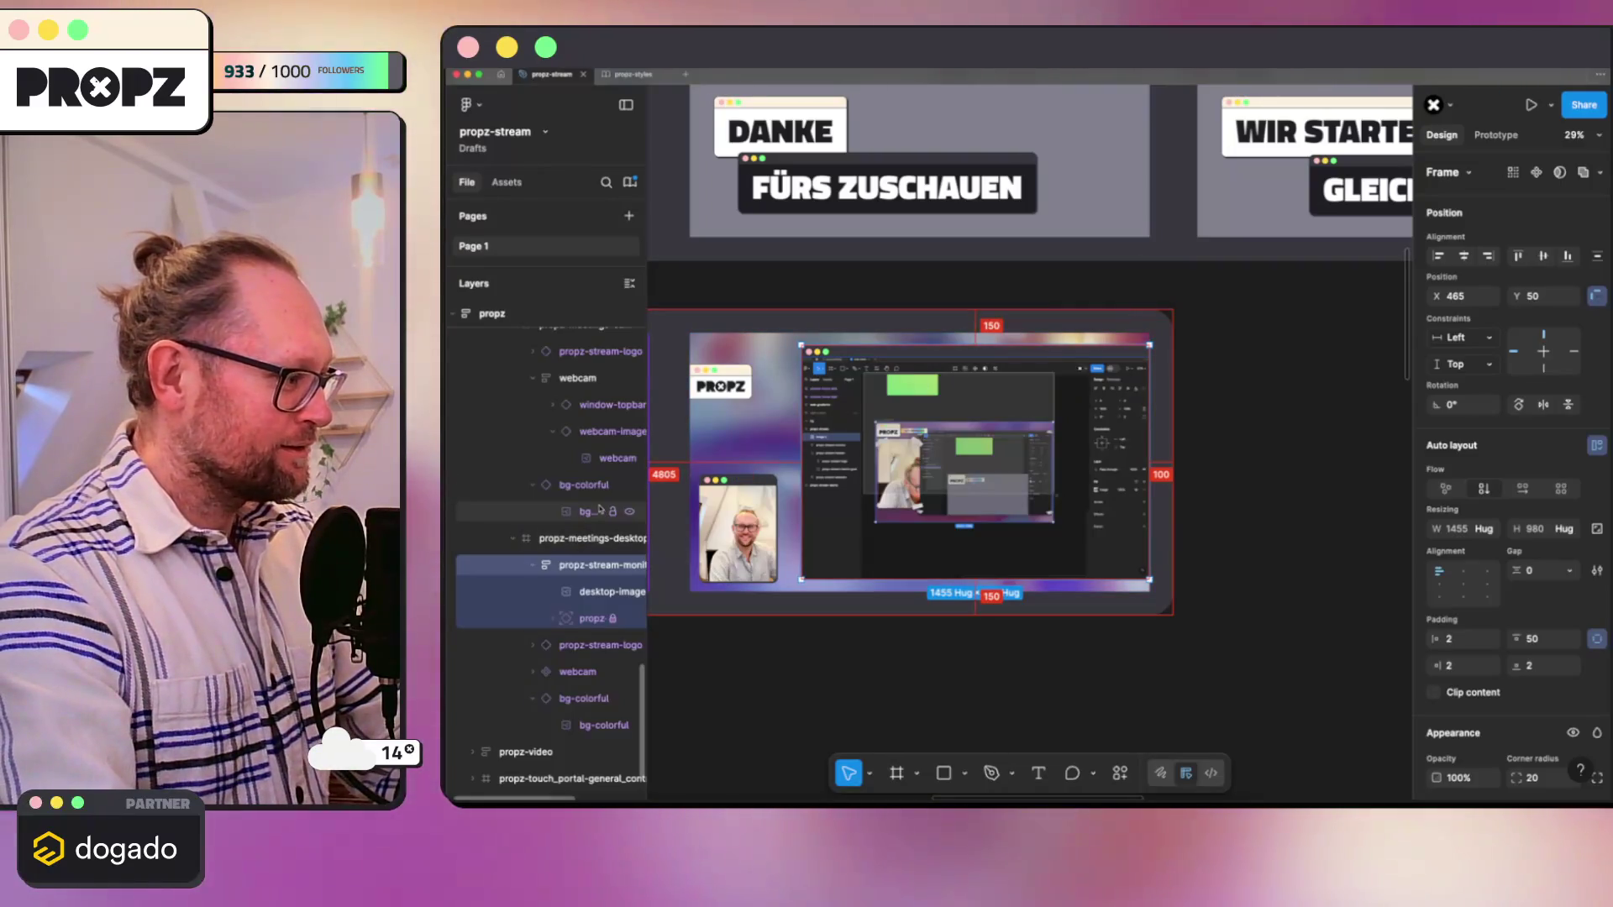
# Step: Shrink the image height by twenty and move the monitor frame right and down again
pyautogui.click(581, 593)
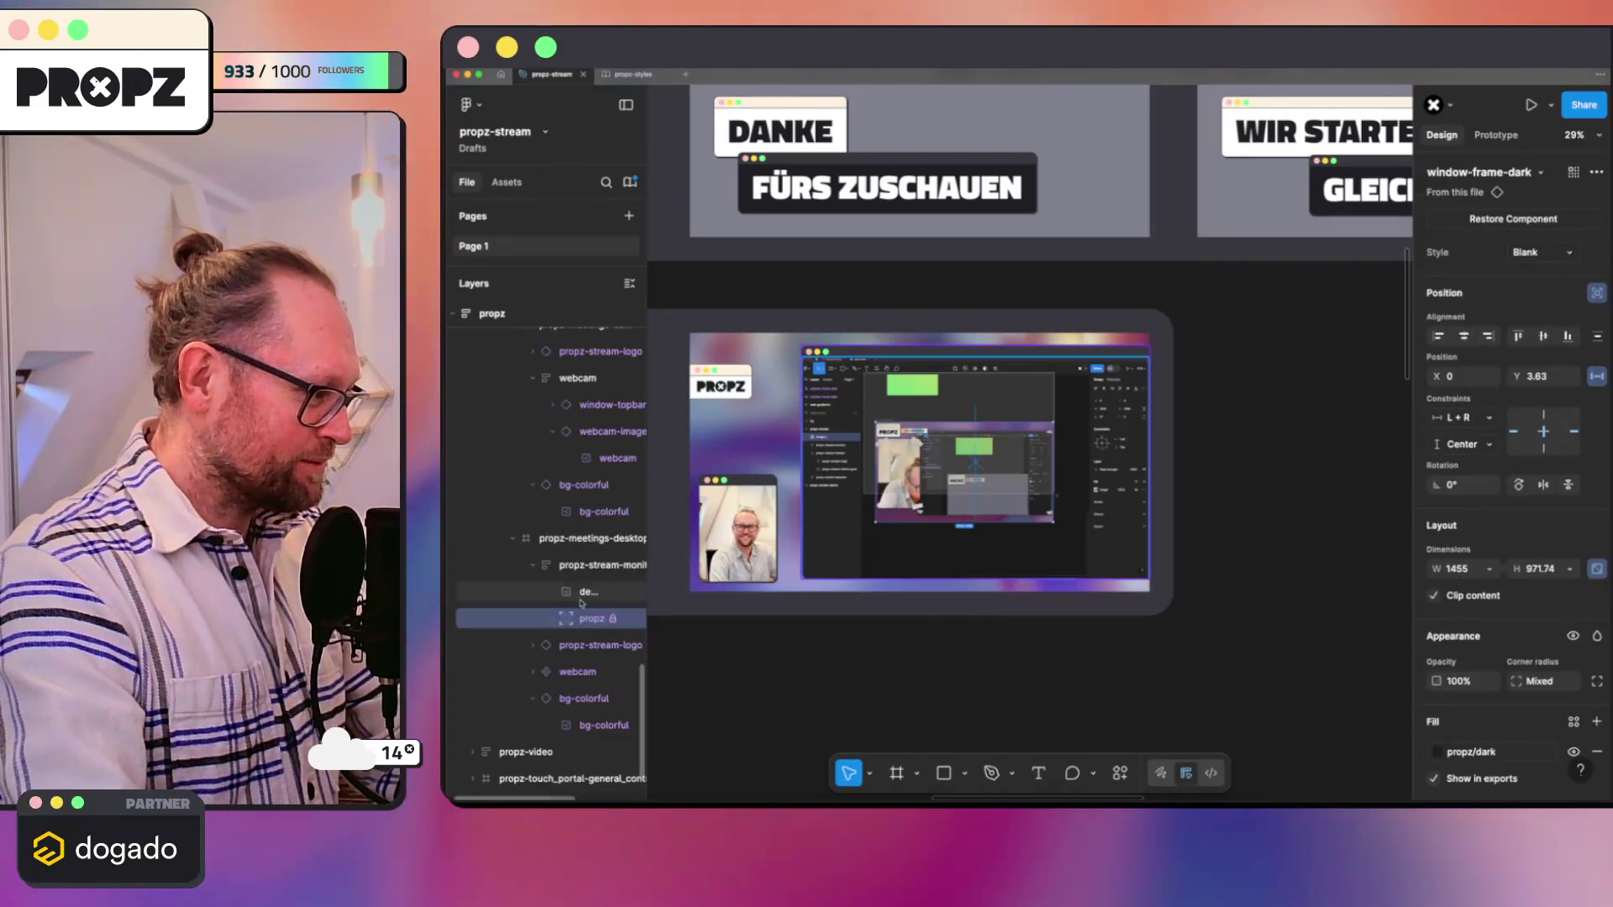
pyautogui.click(593, 592)
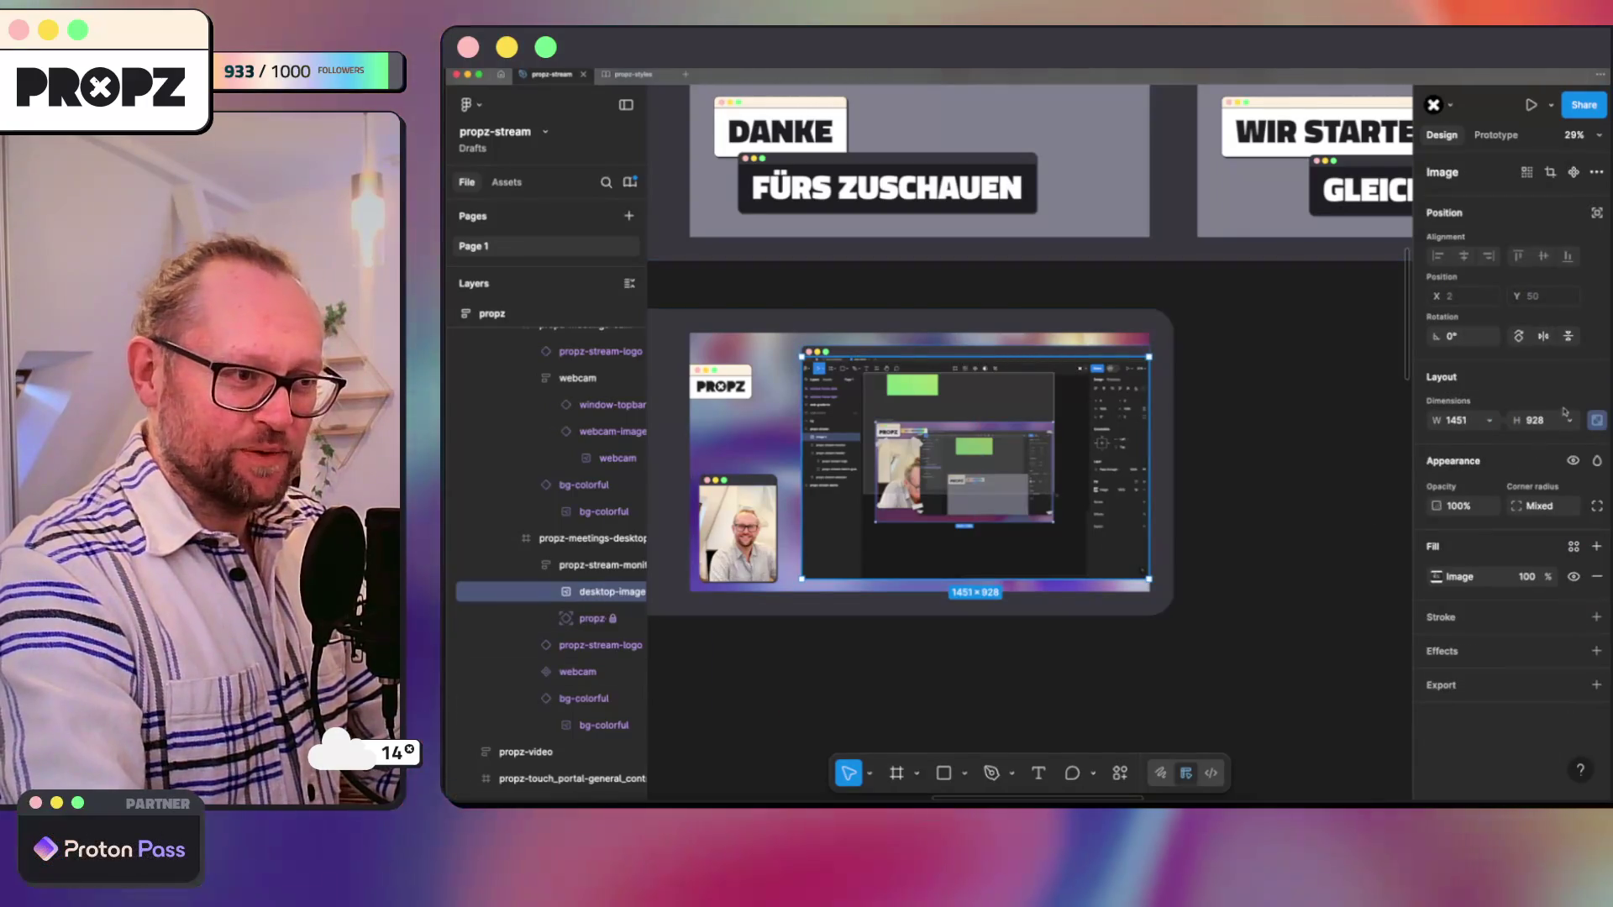
pyautogui.click(1538, 421)
pyautogui.hotkey('shift', 'Down')
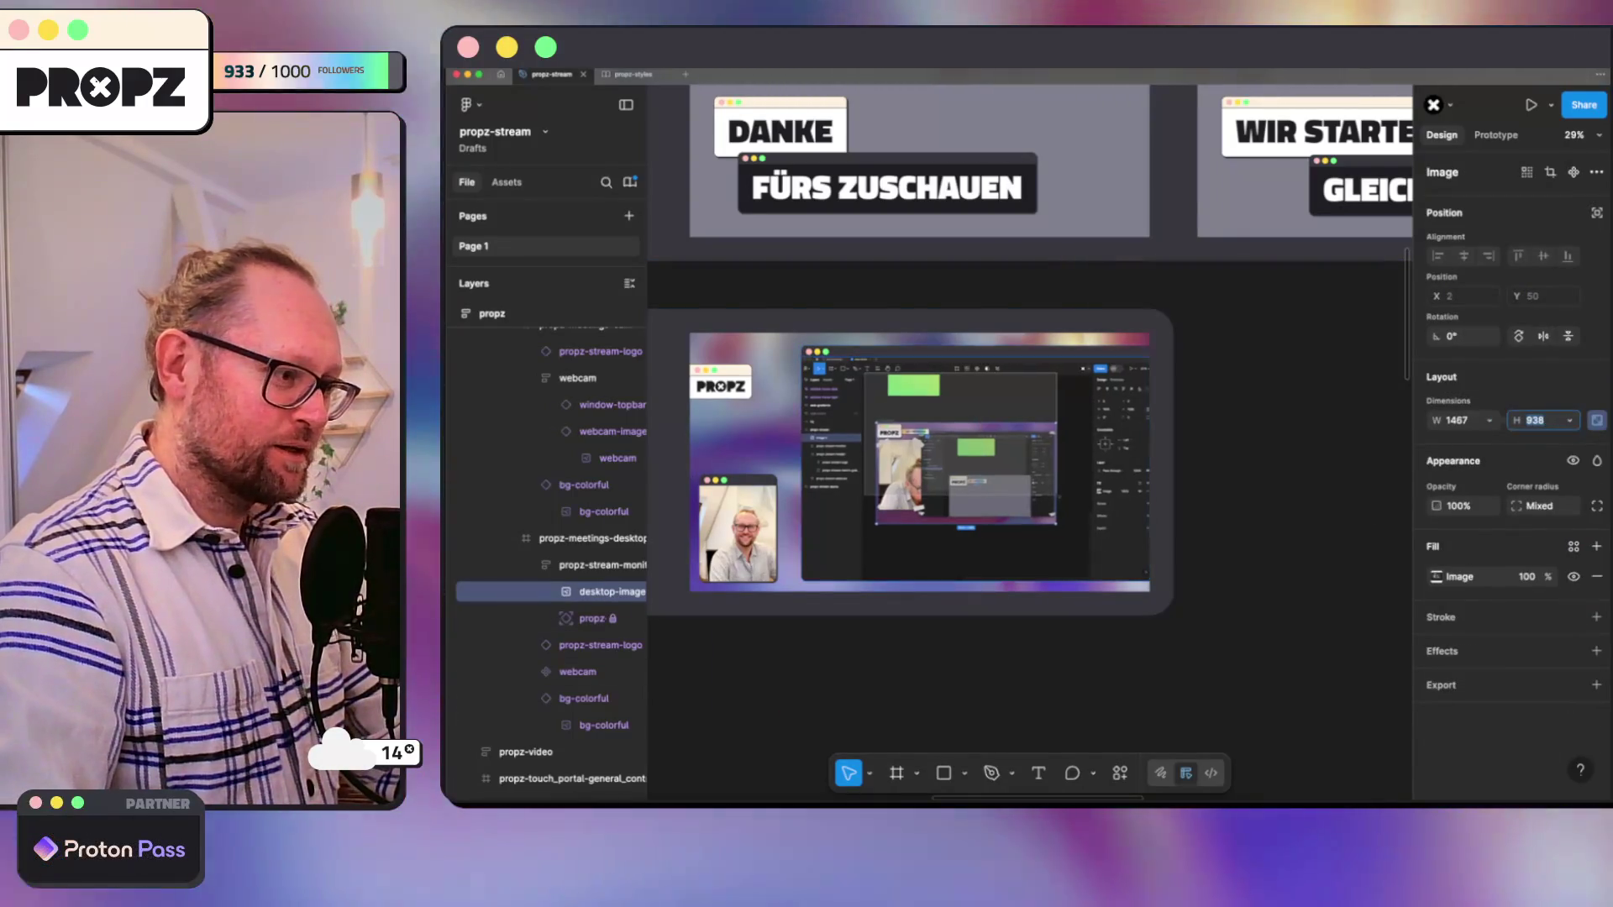
pyautogui.hotkey('shift', 'Down')
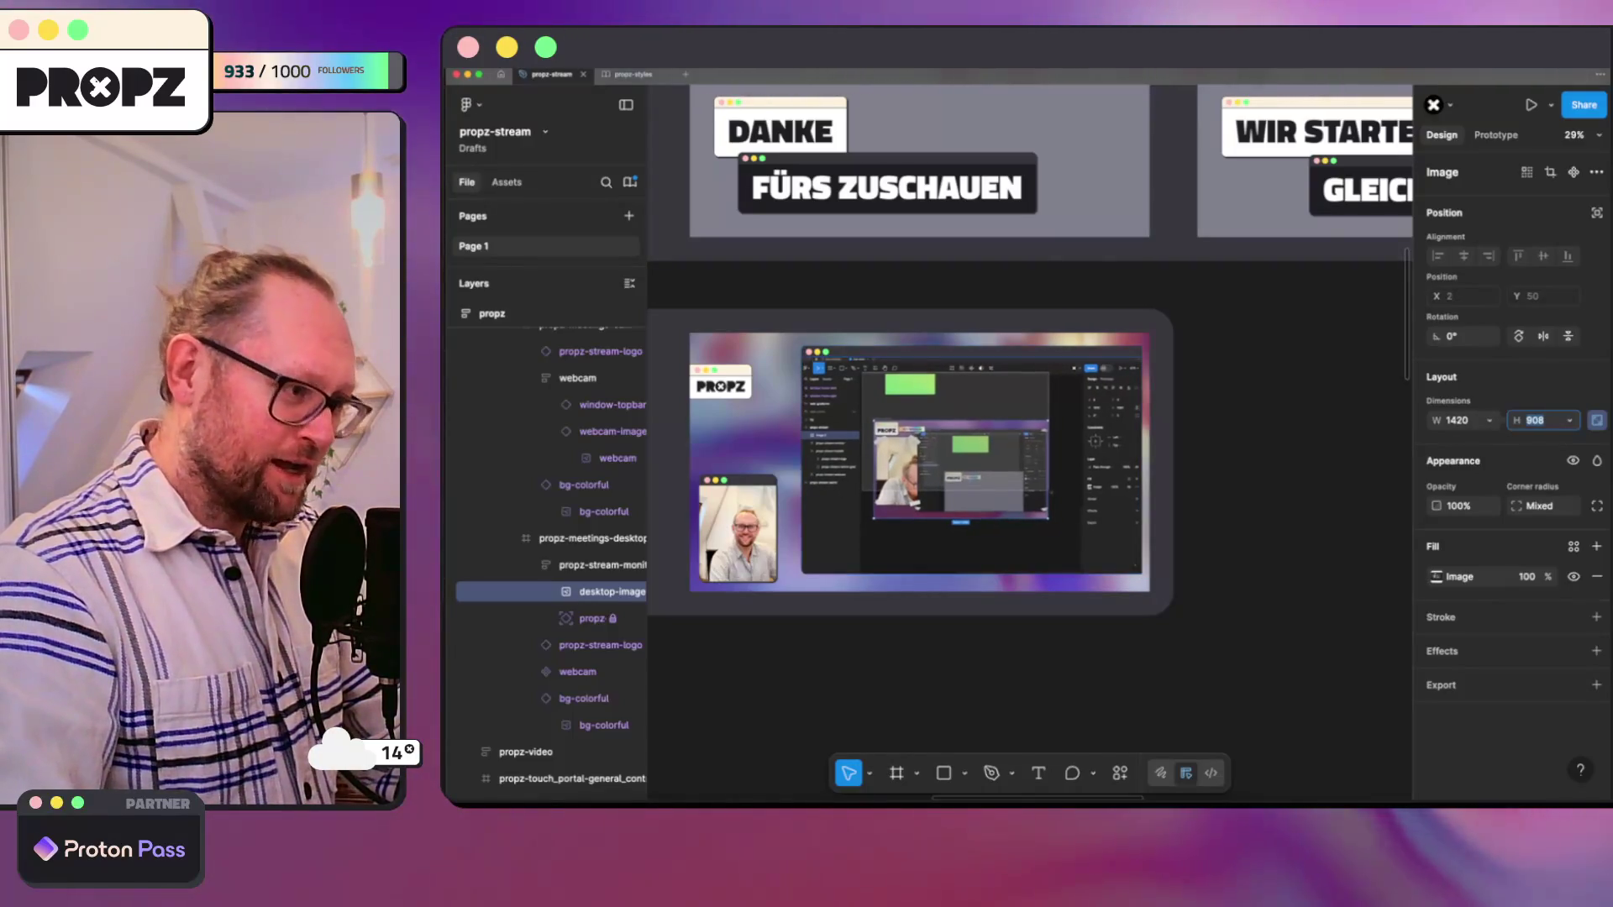
pyautogui.click(926, 324)
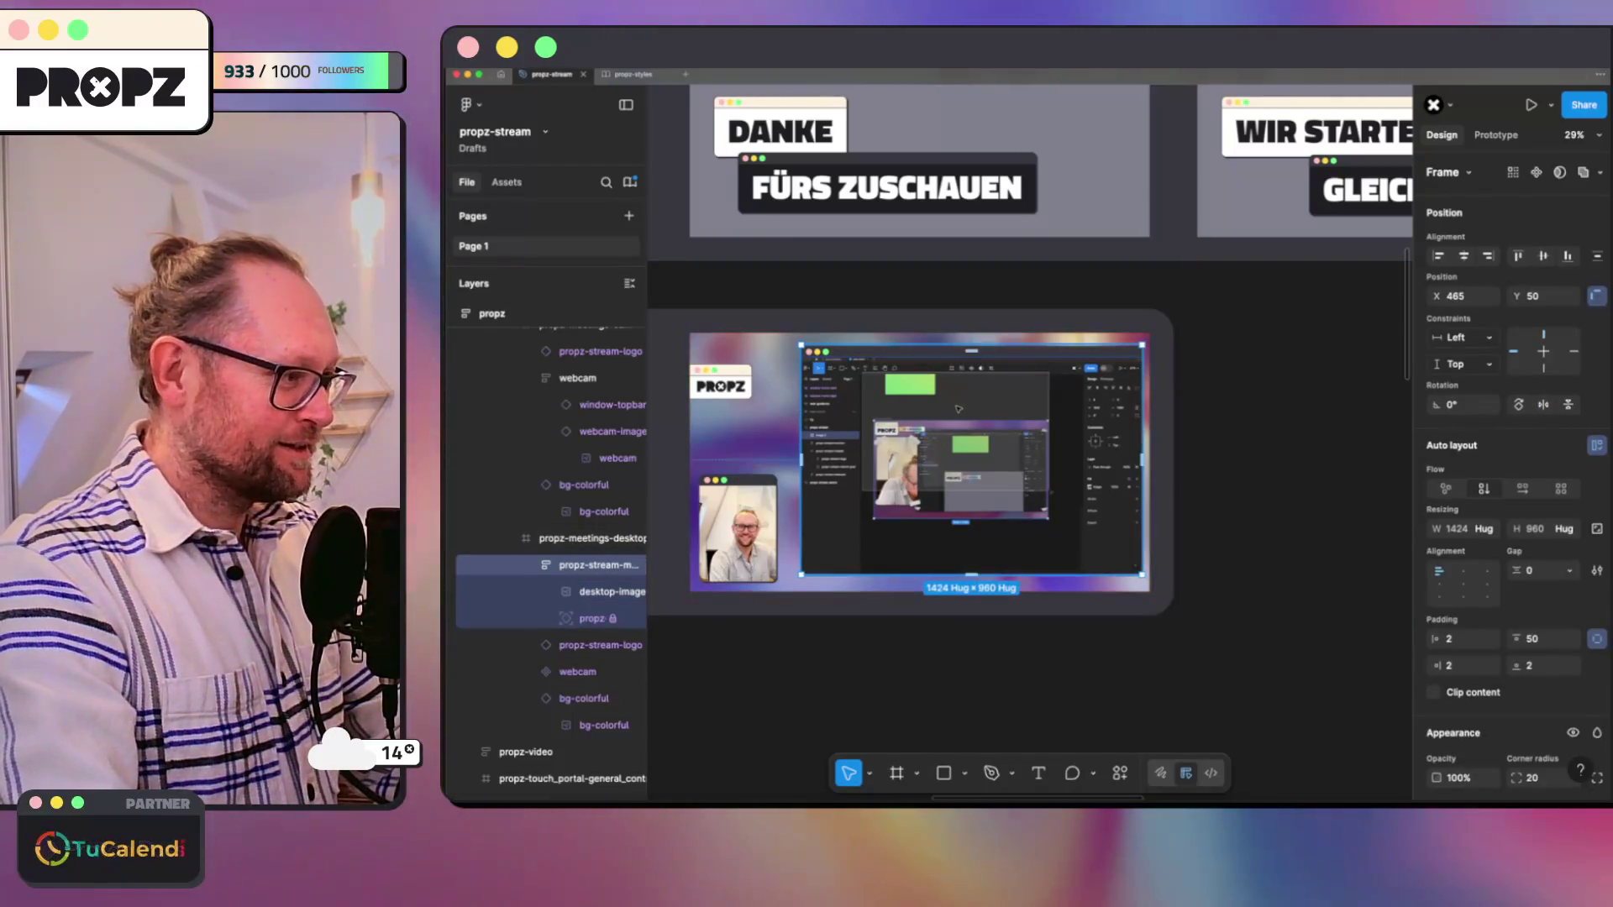
pyautogui.moveTo(974, 428); pyautogui.dragTo(982, 432)
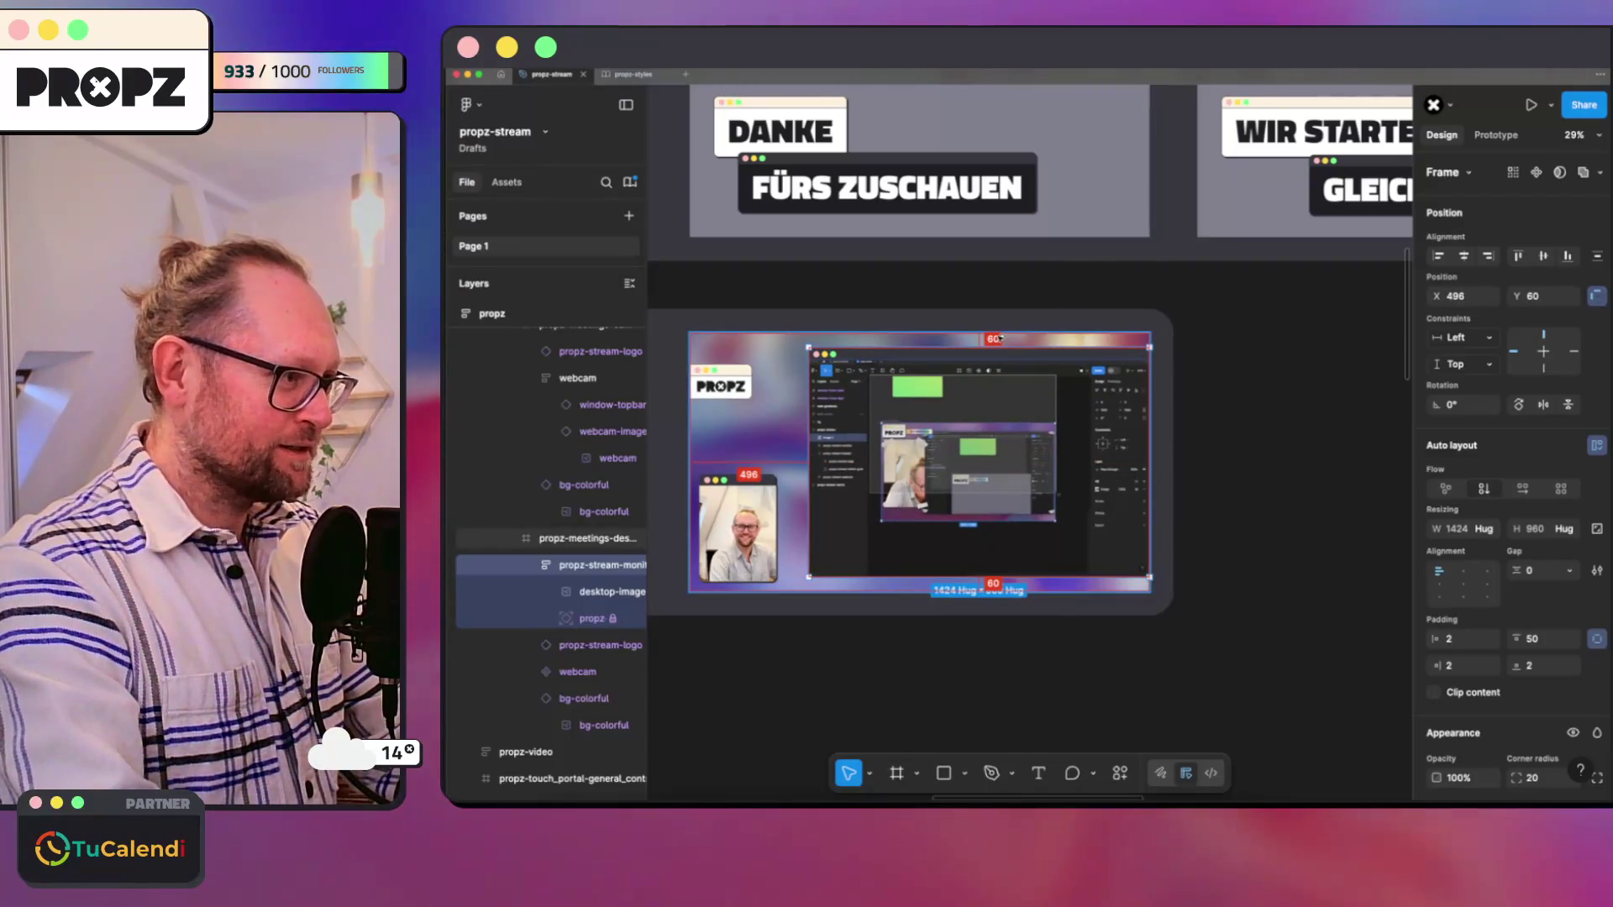
# Step: Enlarge the image back to 1451 × 928 and move the monitor frame left and up
pyautogui.click(614, 591)
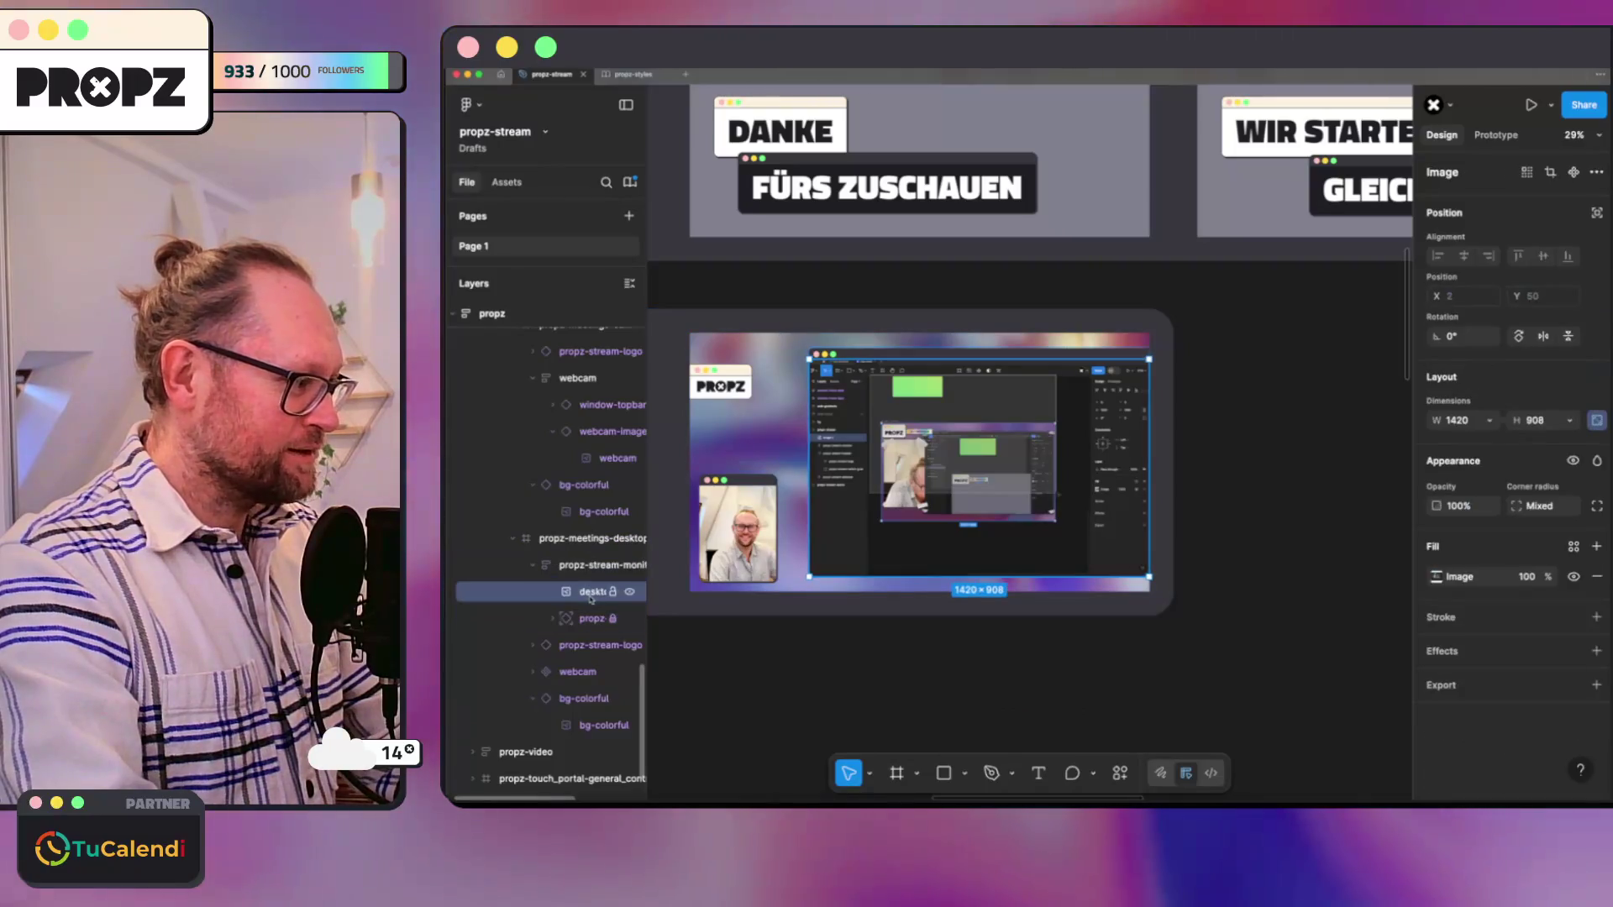
pyautogui.click(1539, 421)
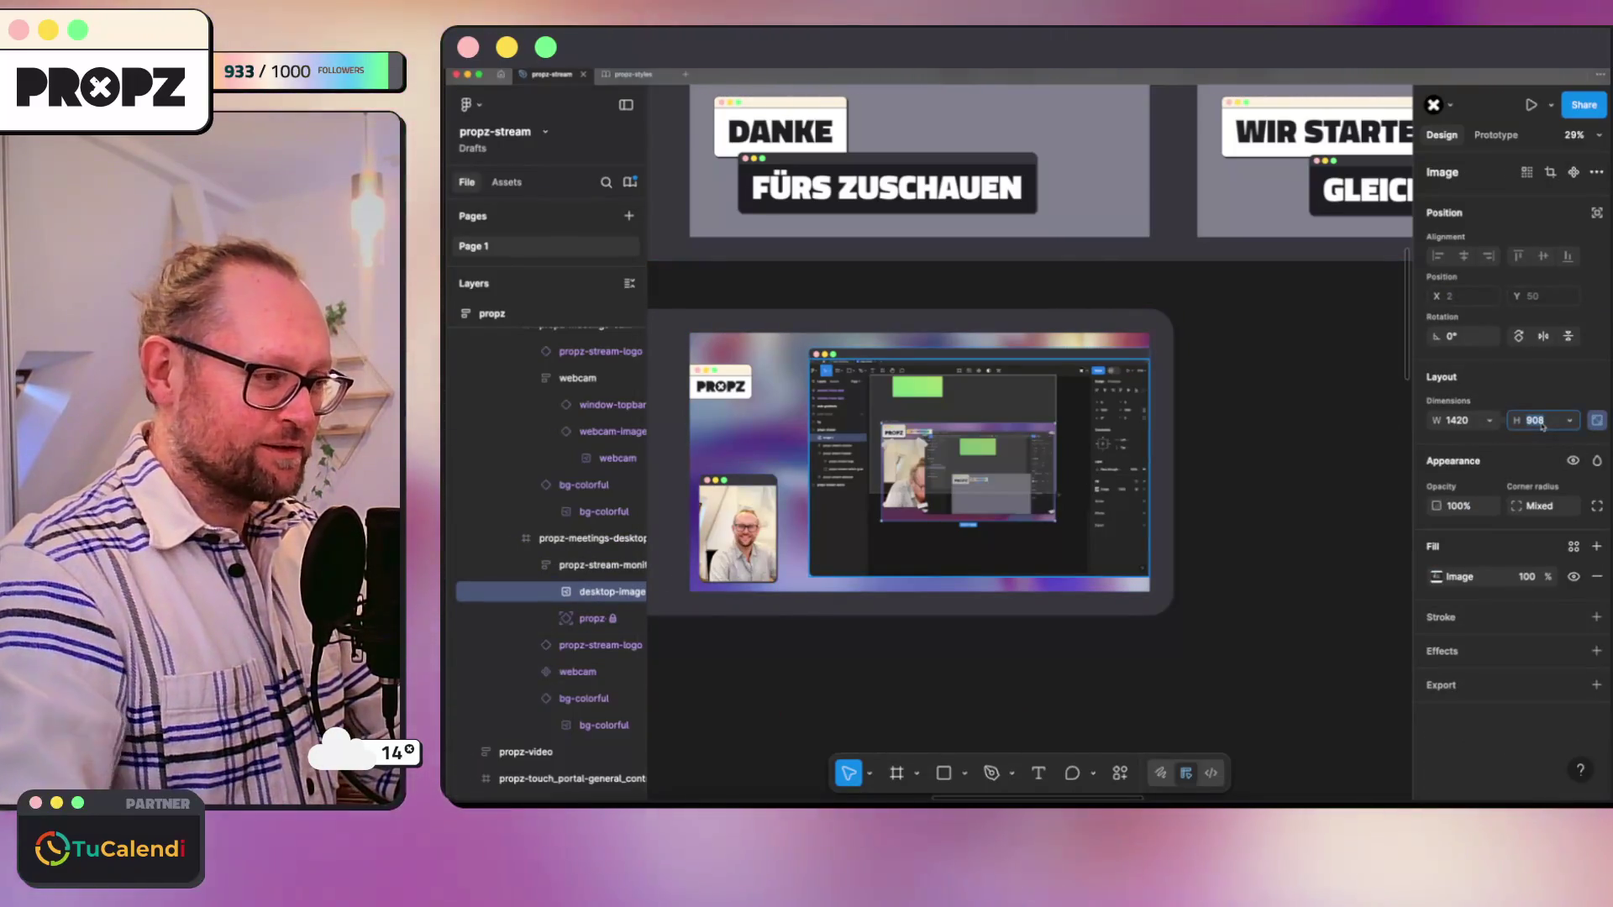
pyautogui.hotkey('shift', 'Up')
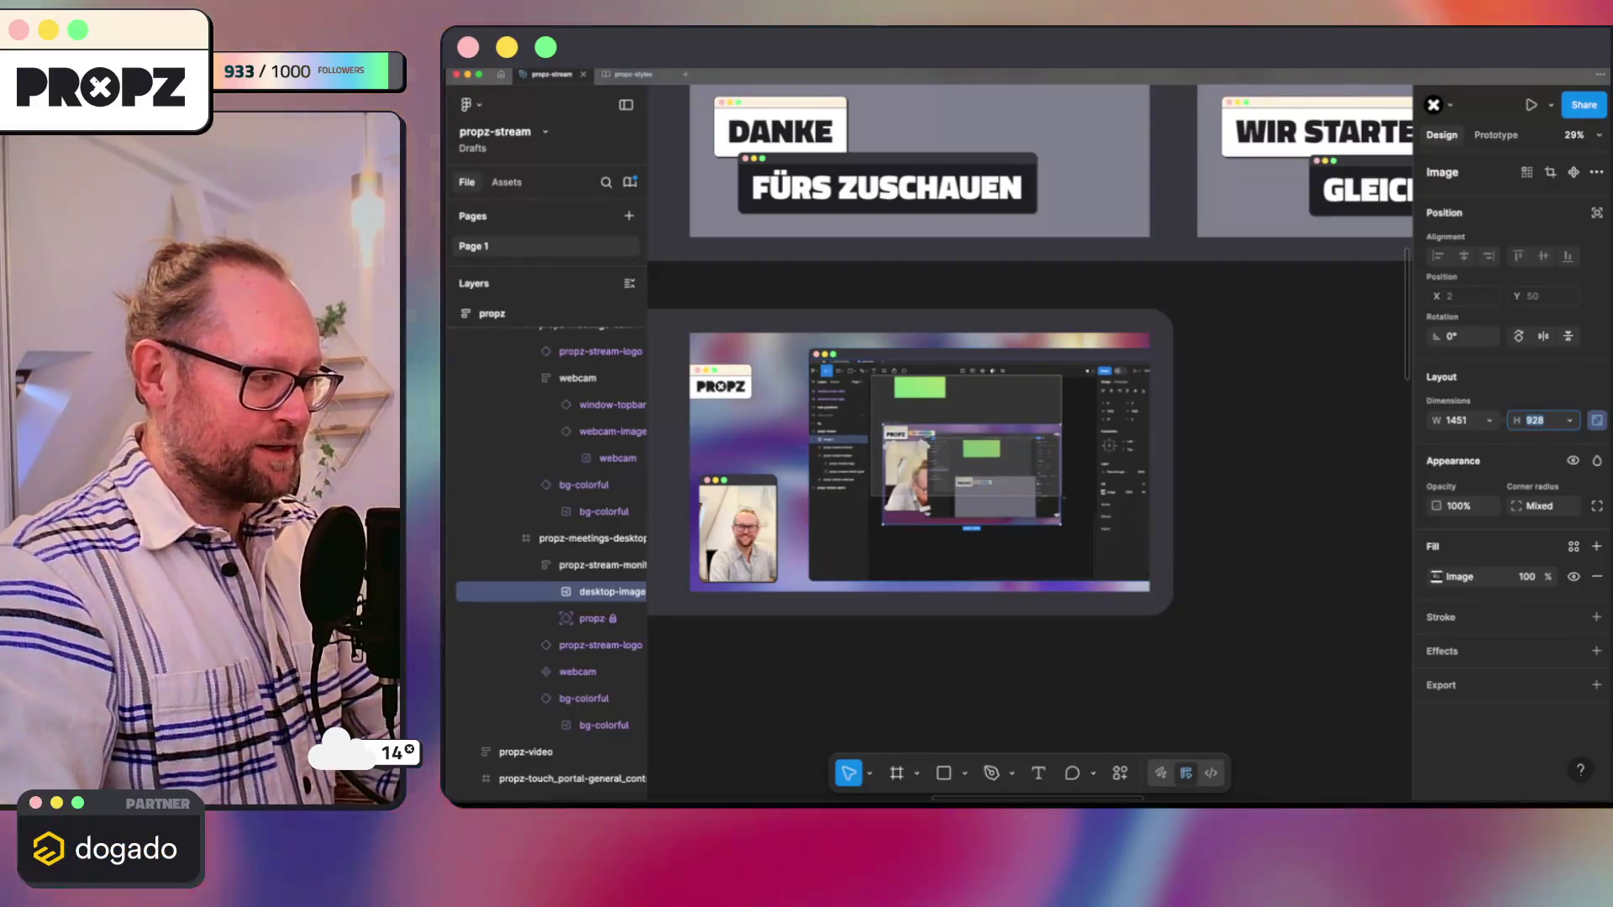
pyautogui.hotkey('shift', 'Up')
pyautogui.press('Return')
pyautogui.click(948, 336)
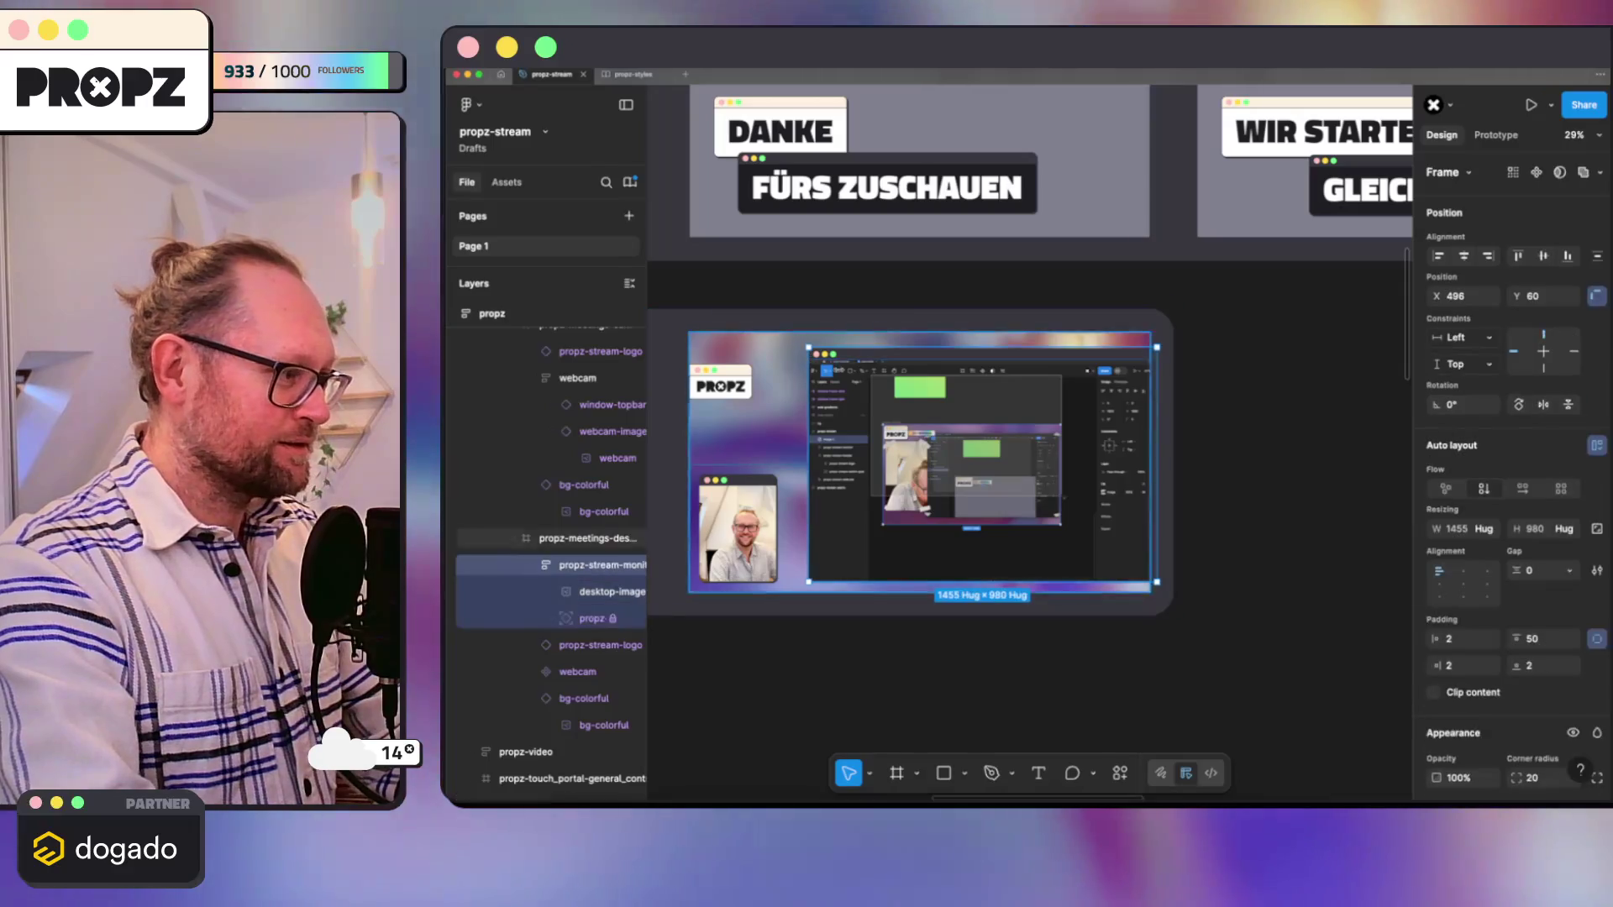
pyautogui.moveTo(947, 336); pyautogui.dragTo(936, 331)
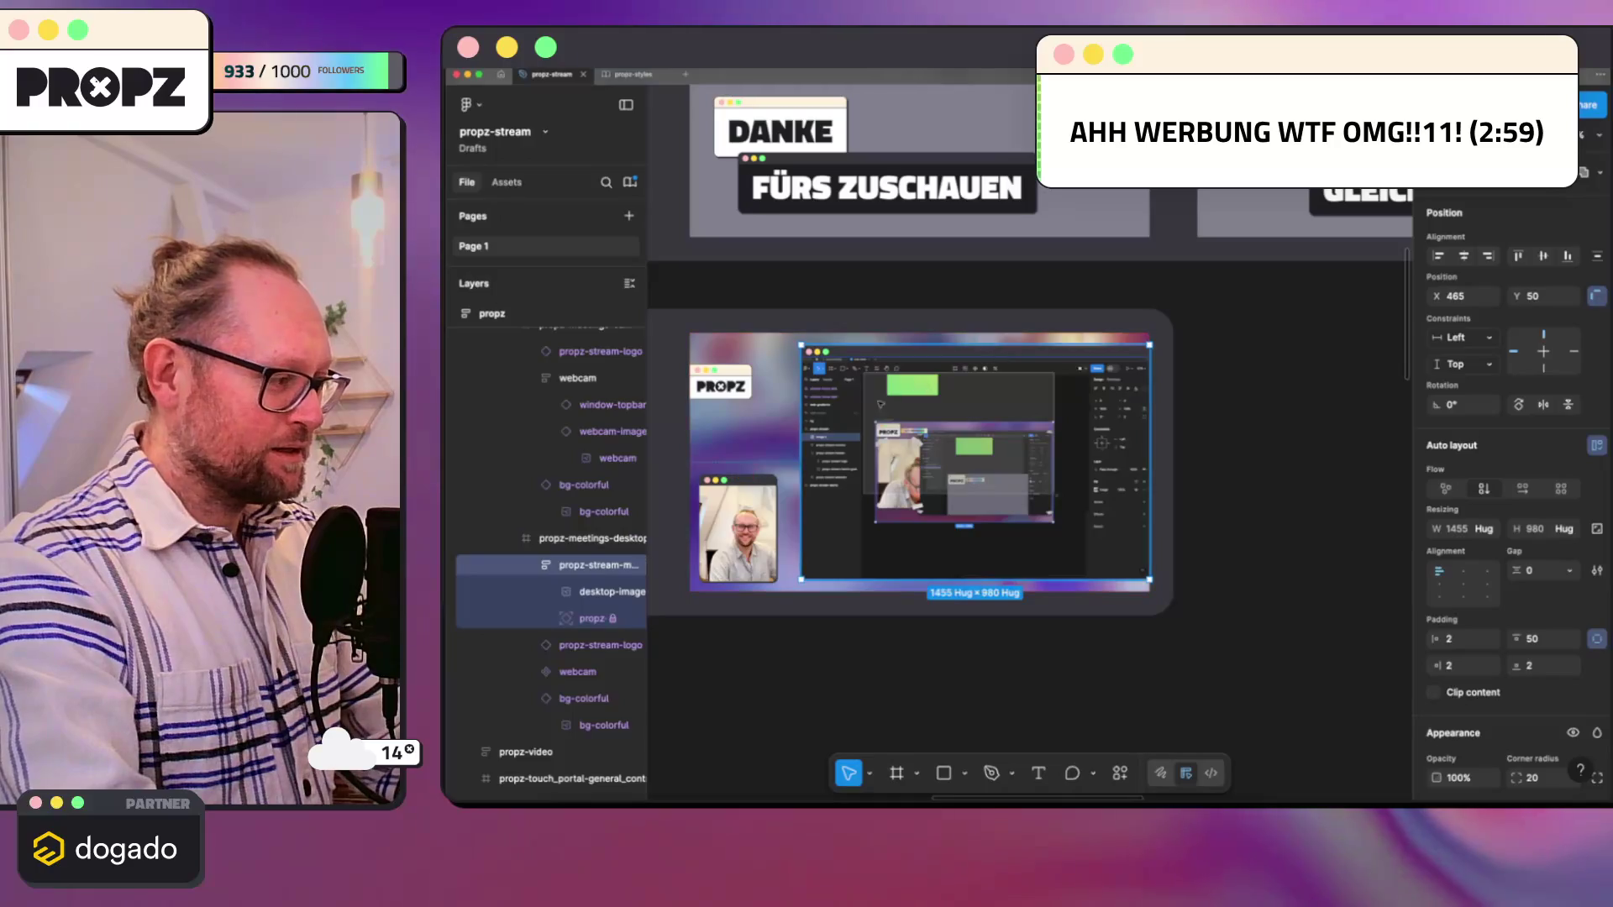
pyautogui.click(587, 592)
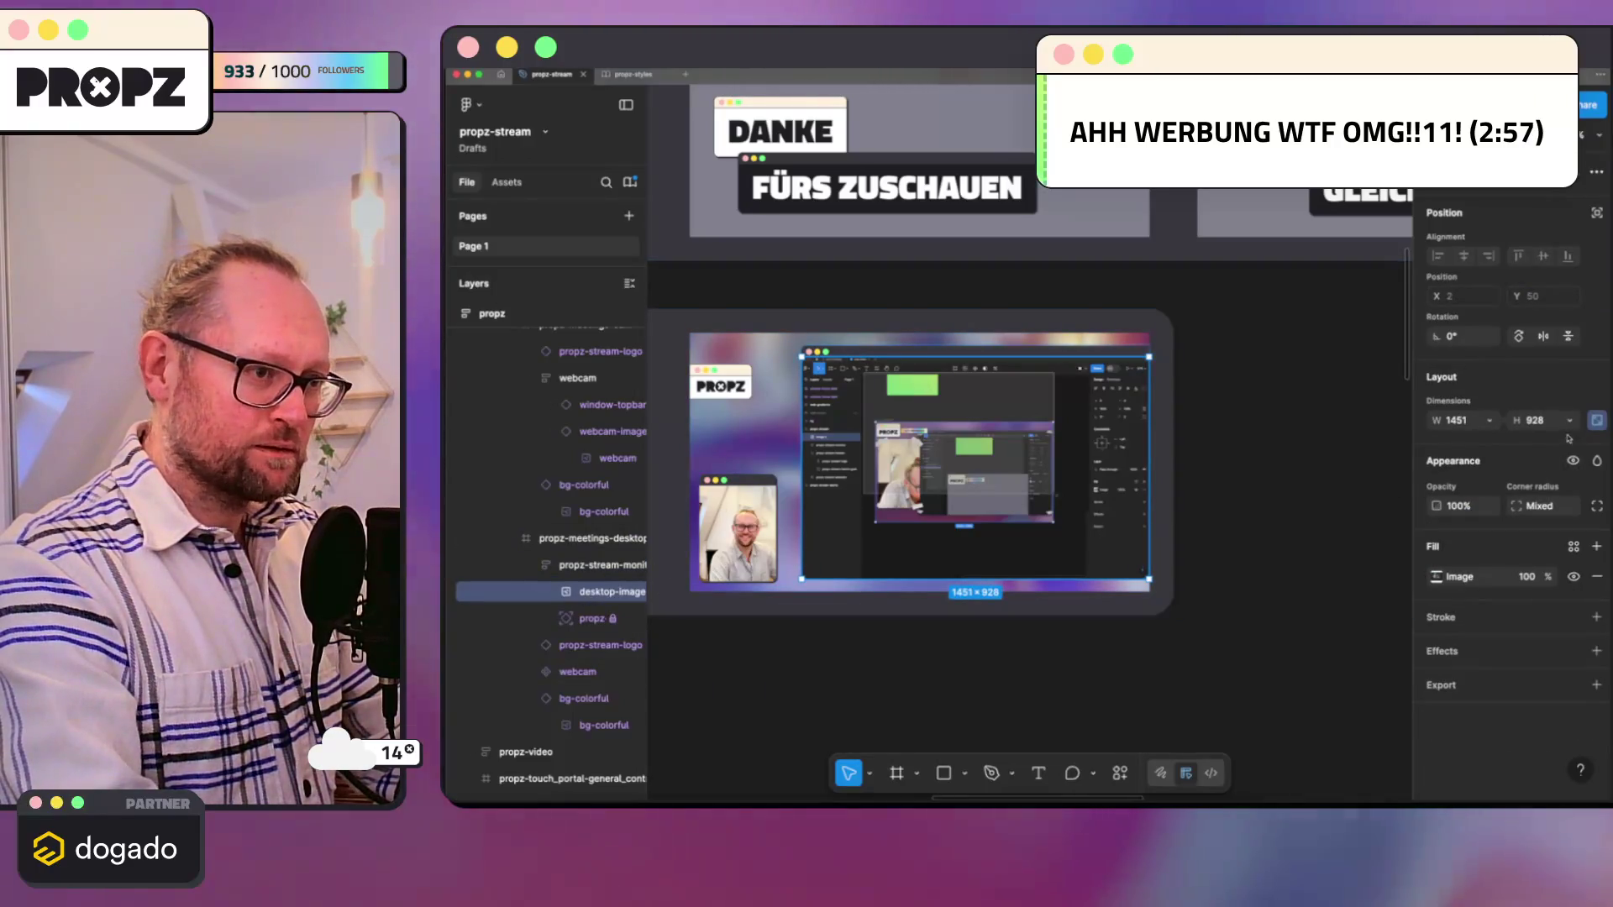
pyautogui.scroll(2, 920, 454)
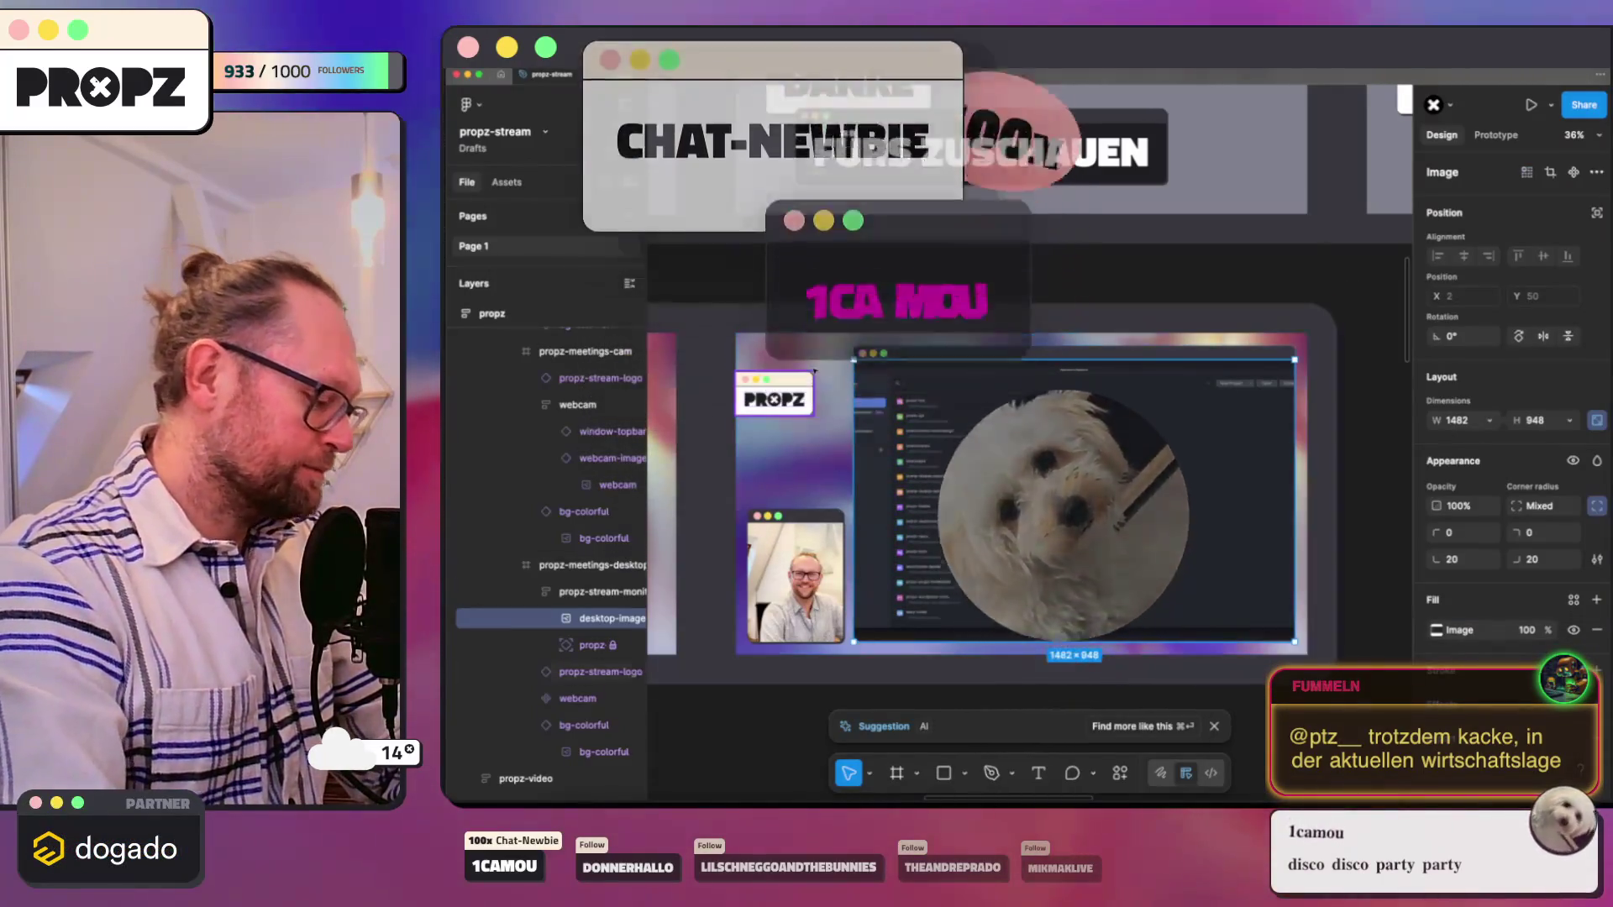
# Step: Check the desktop image's fill, then paste the new 2672 × 1440 screenshot as image 8
pyautogui.doubleClick(814, 372)
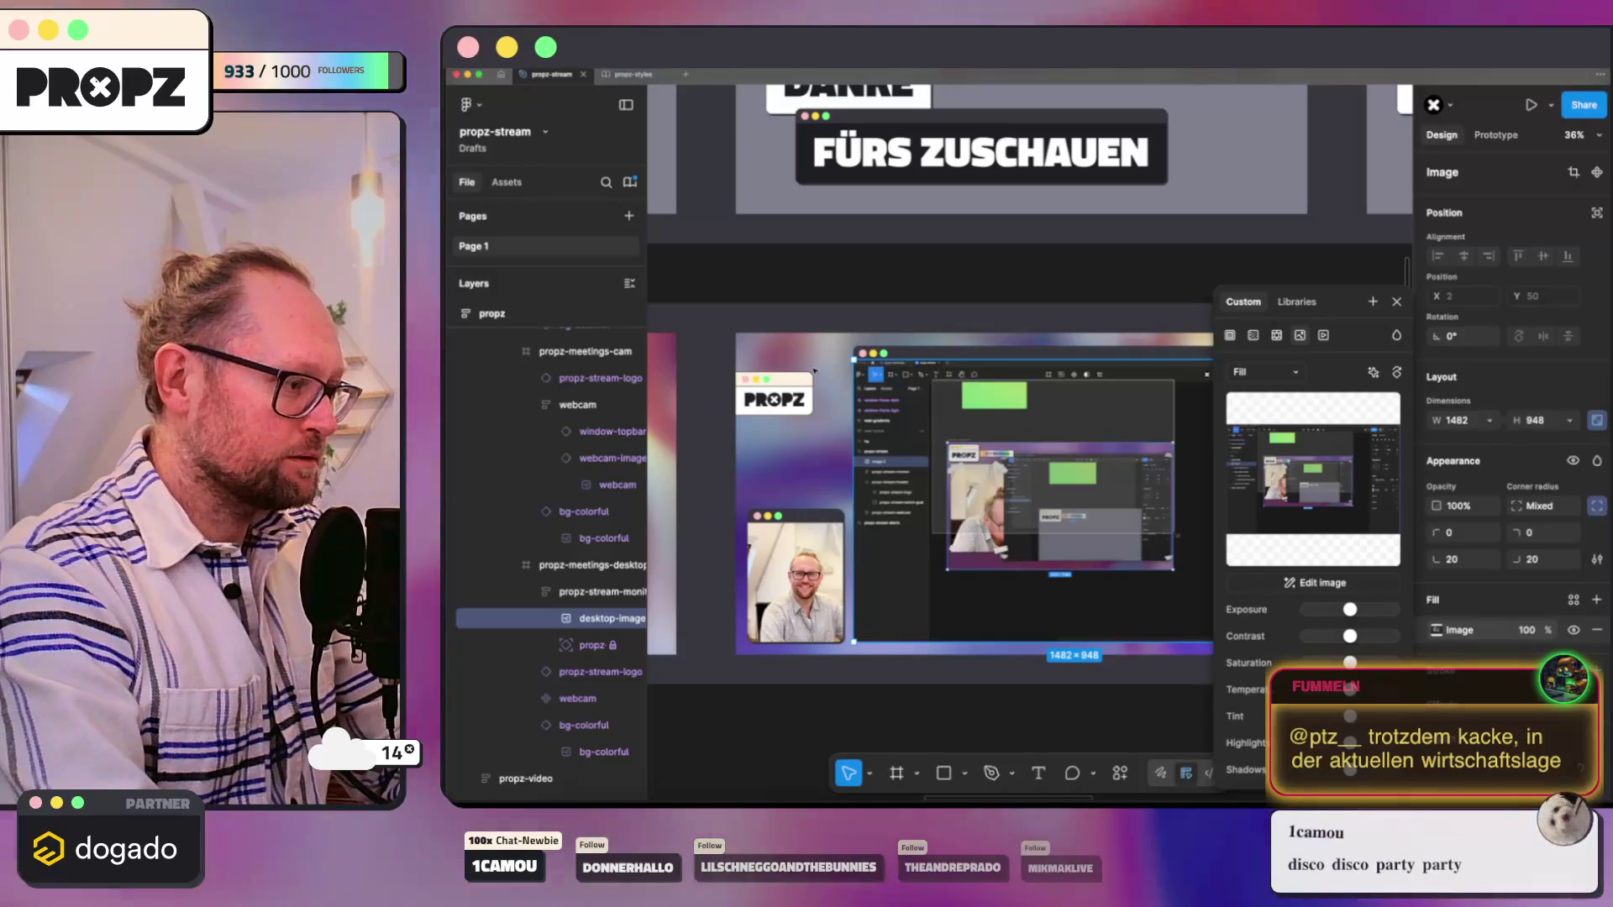
pyautogui.press('Escape')
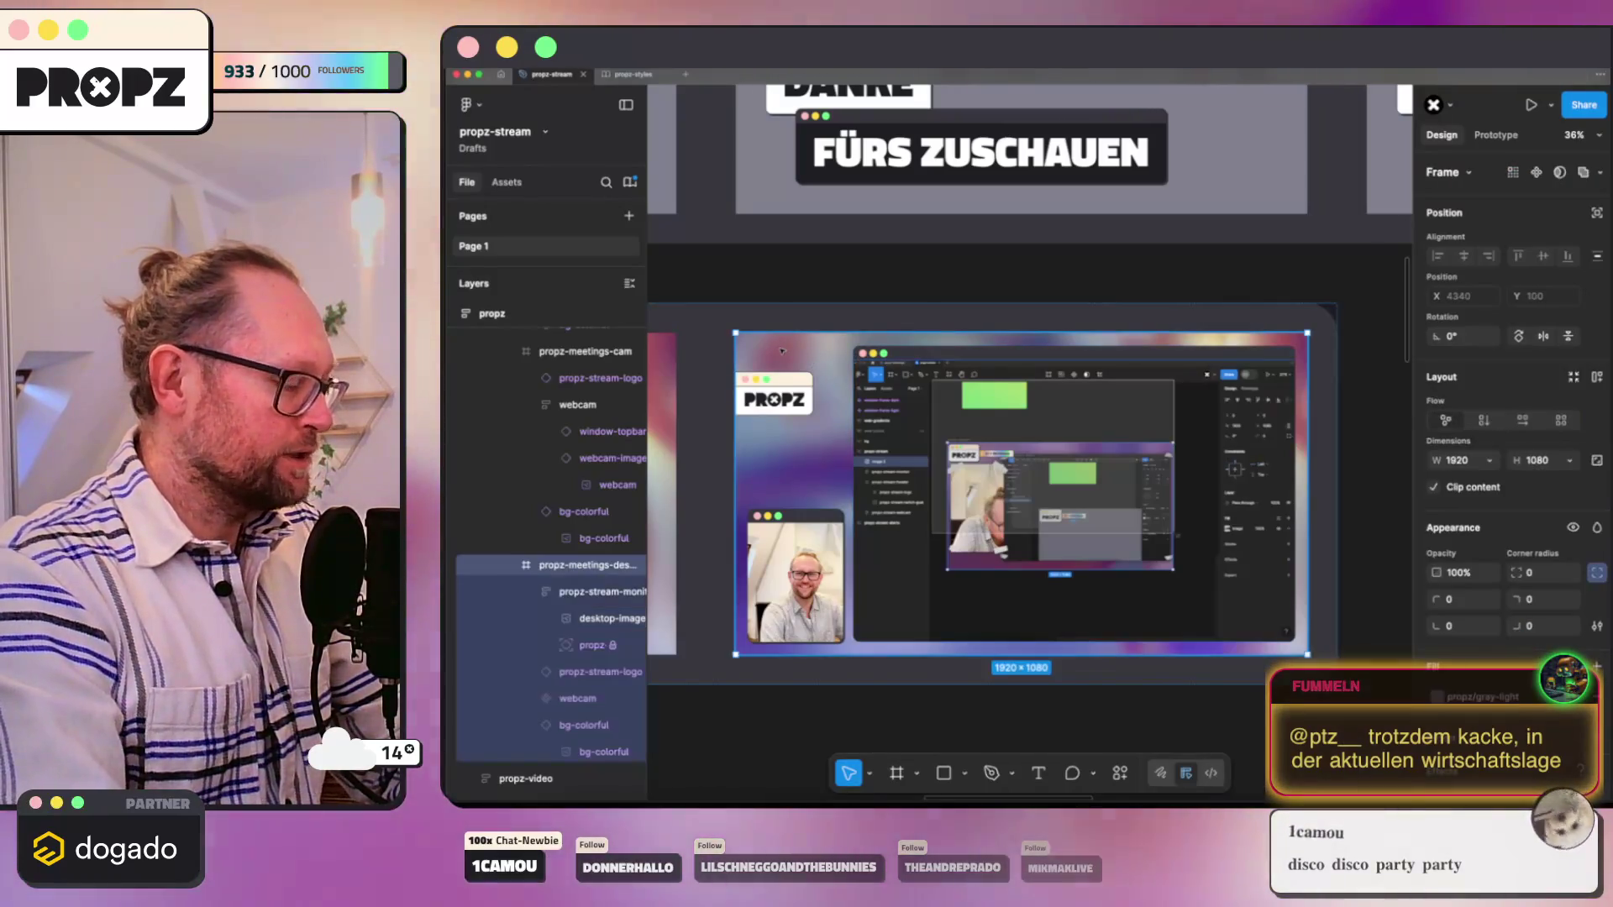
pyautogui.hotkey('ctrl', 'v')
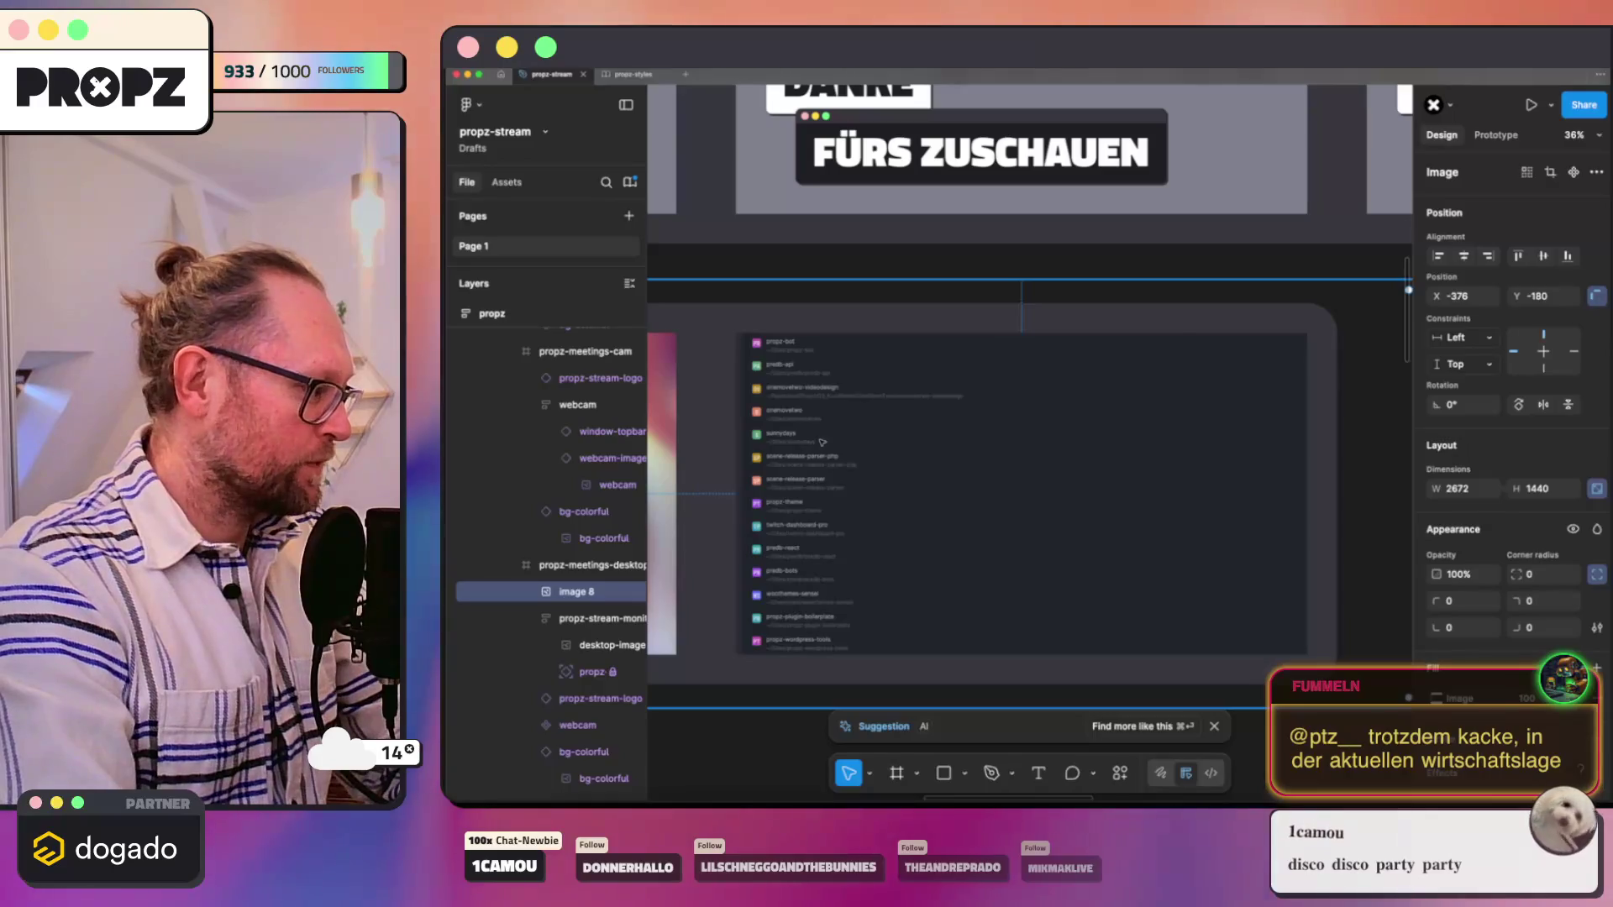
pyautogui.scroll(-5, 823, 441)
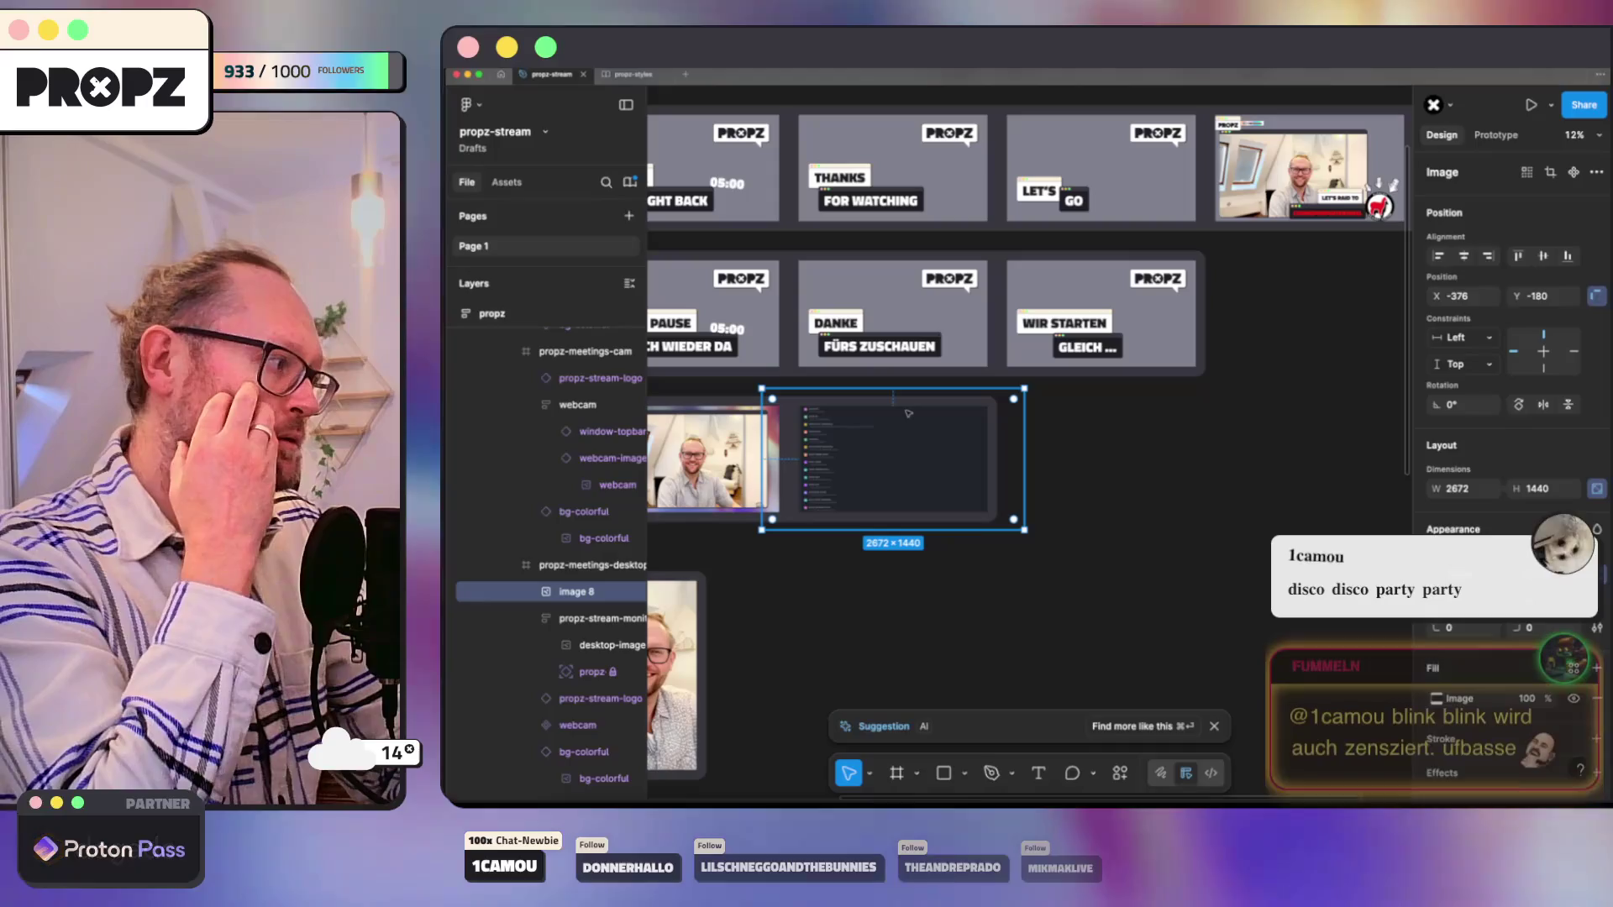
# Step: Delete image 8 and paste the new screenshot into the meetings desktop overlay frame
pyautogui.press('Delete')
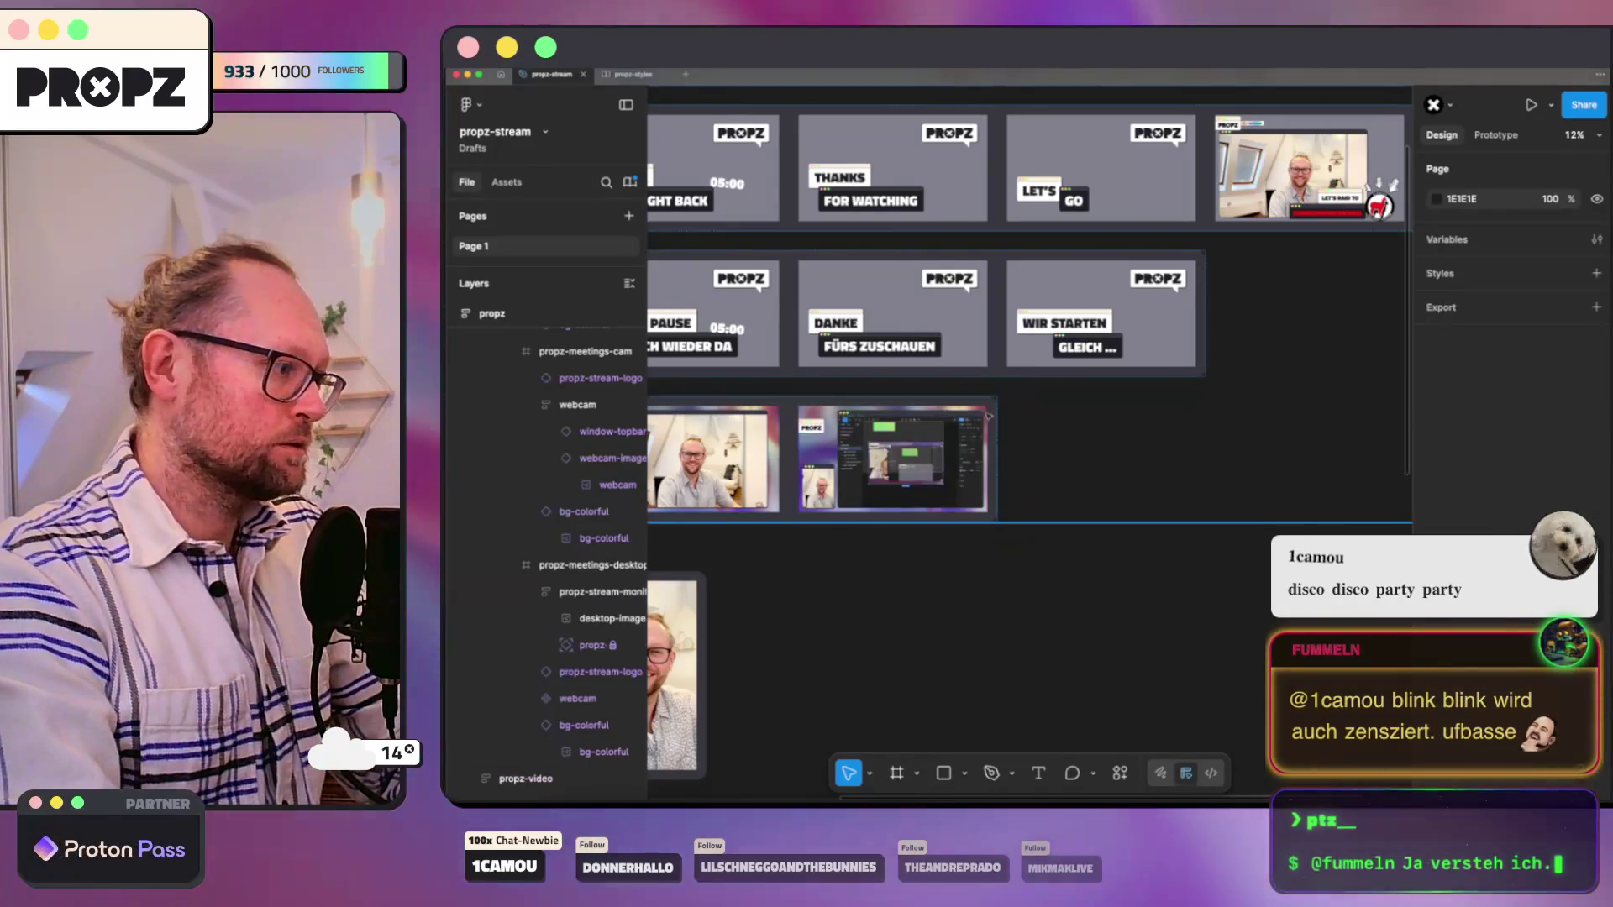
pyautogui.scroll(-3, 1092, 525)
pyautogui.scroll(-3, 1091, 524)
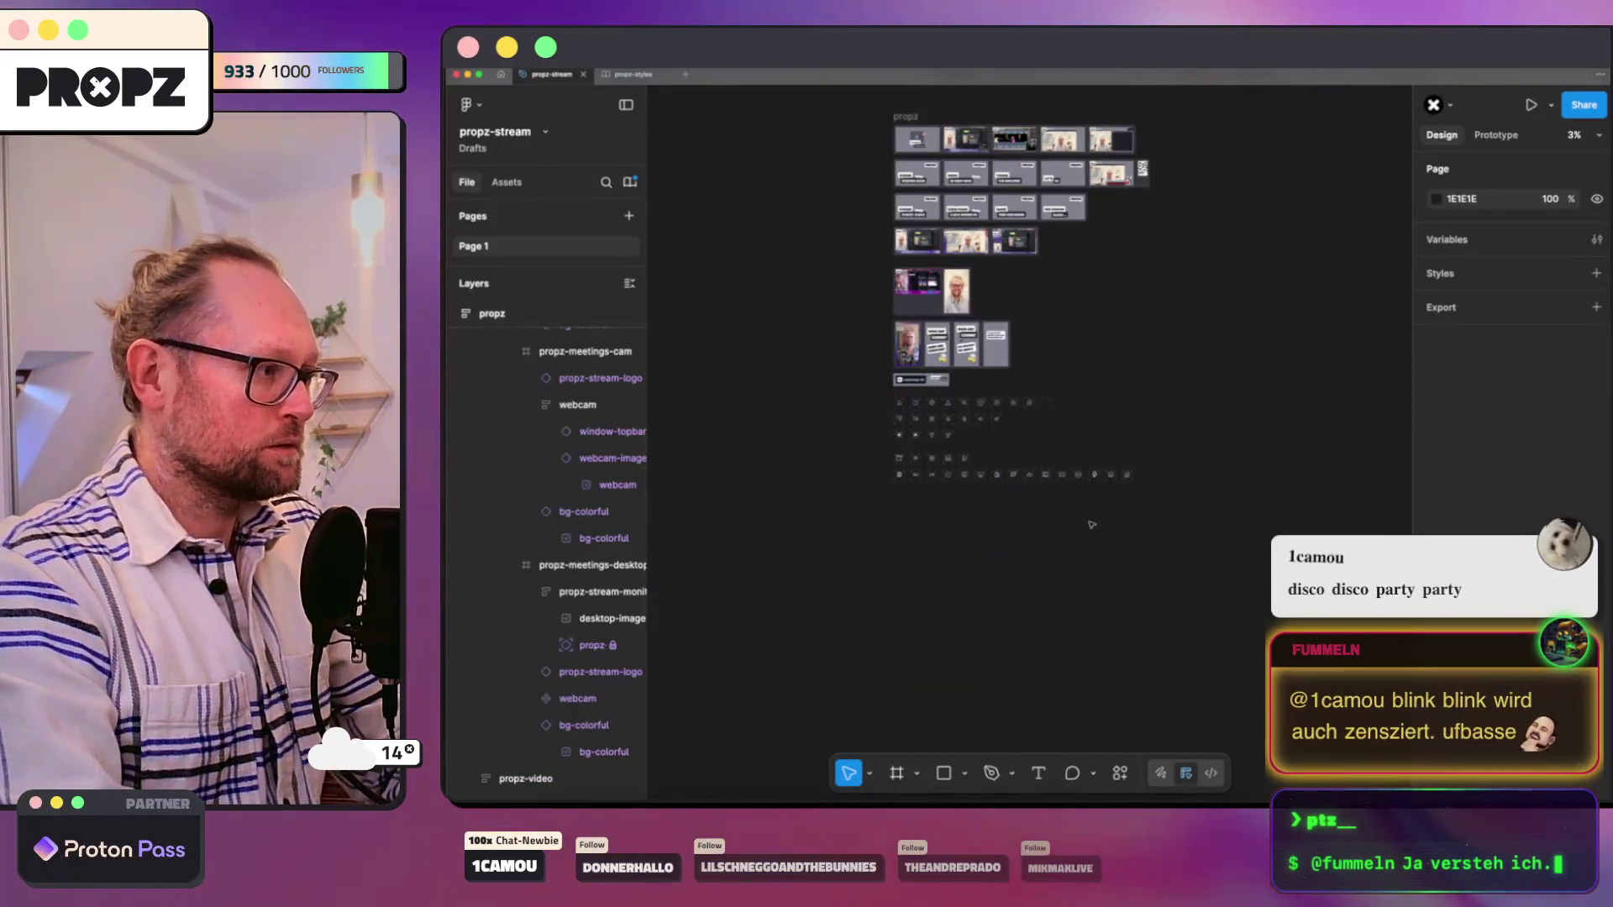
pyautogui.scroll(3, 1091, 525)
pyautogui.scroll(2, 1172, 280)
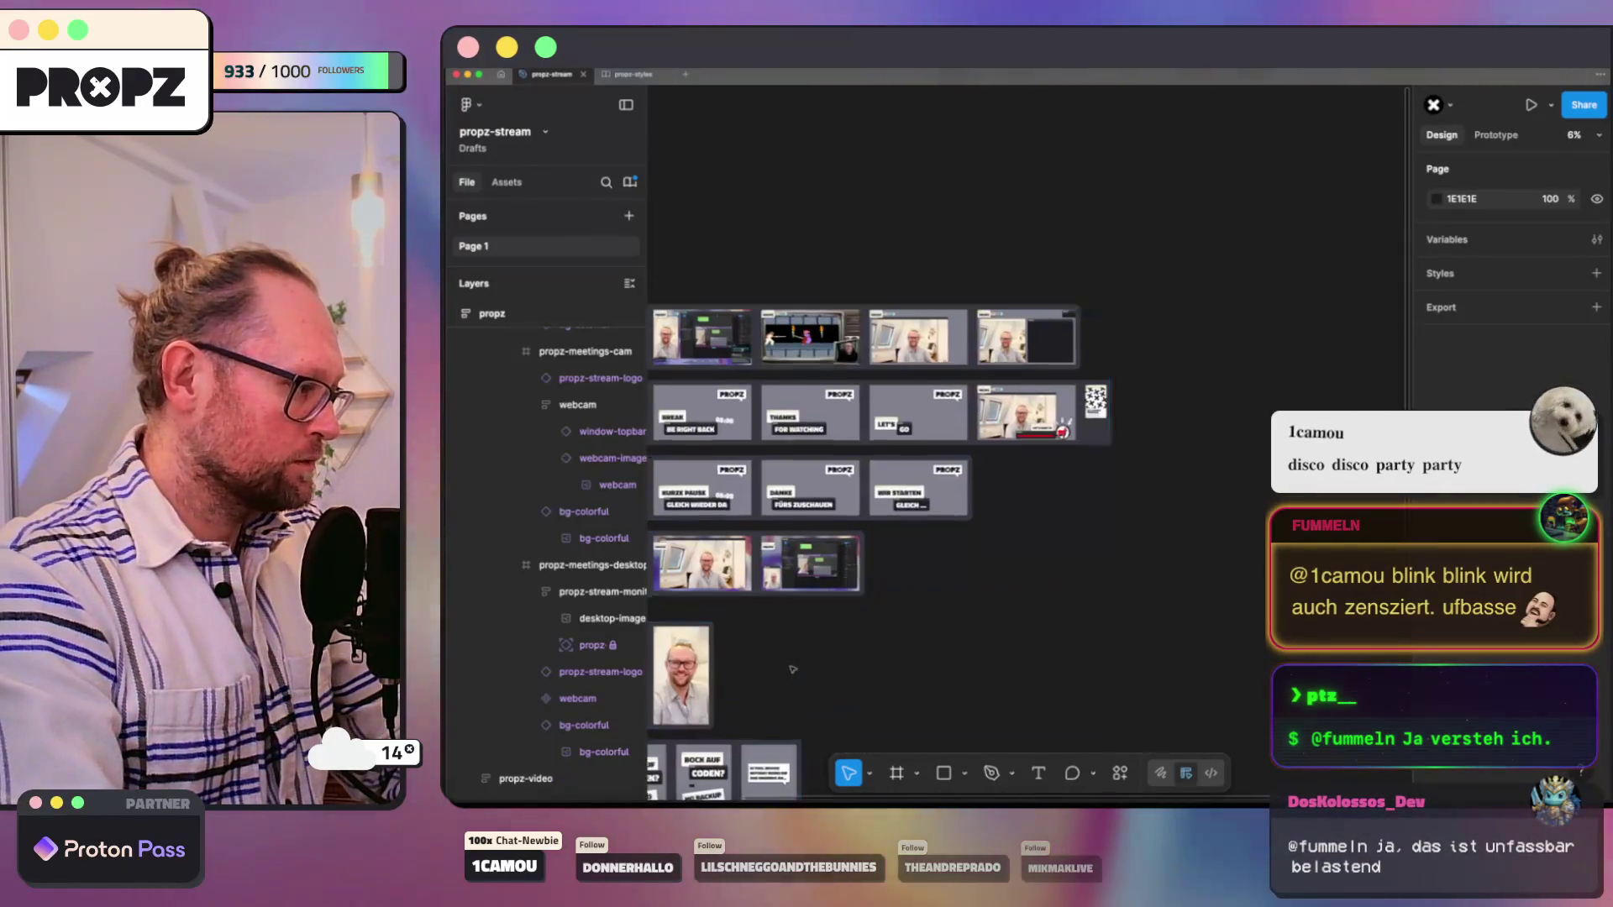
pyautogui.scroll(2, 737, 691)
pyautogui.click(821, 526)
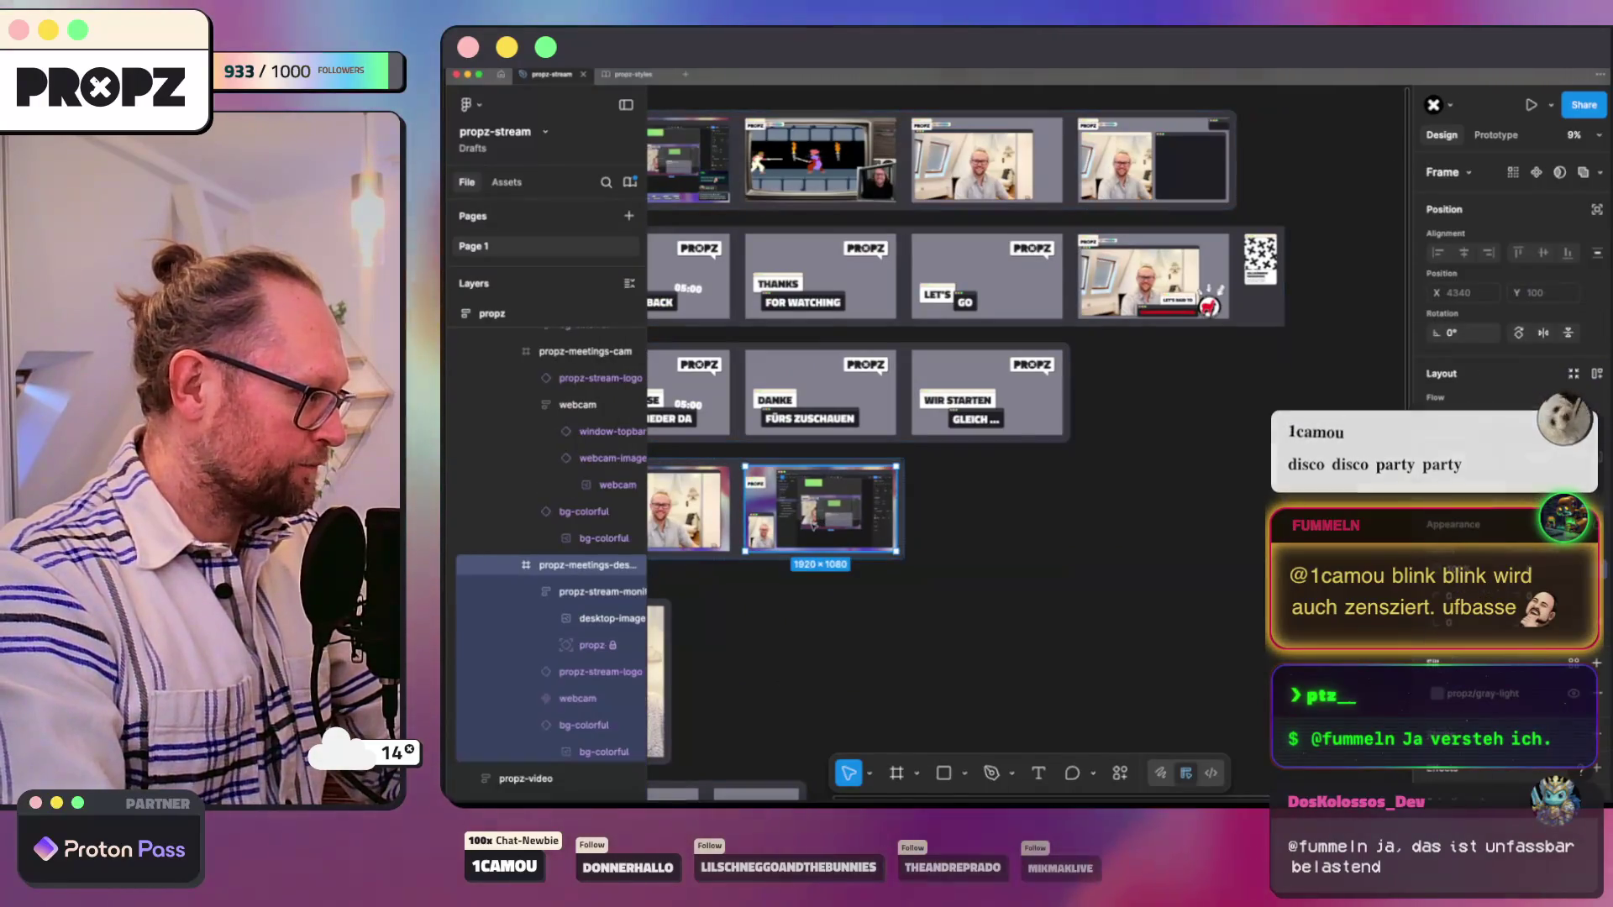
pyautogui.click(566, 574)
pyautogui.hotkey('ctrl', 'v')
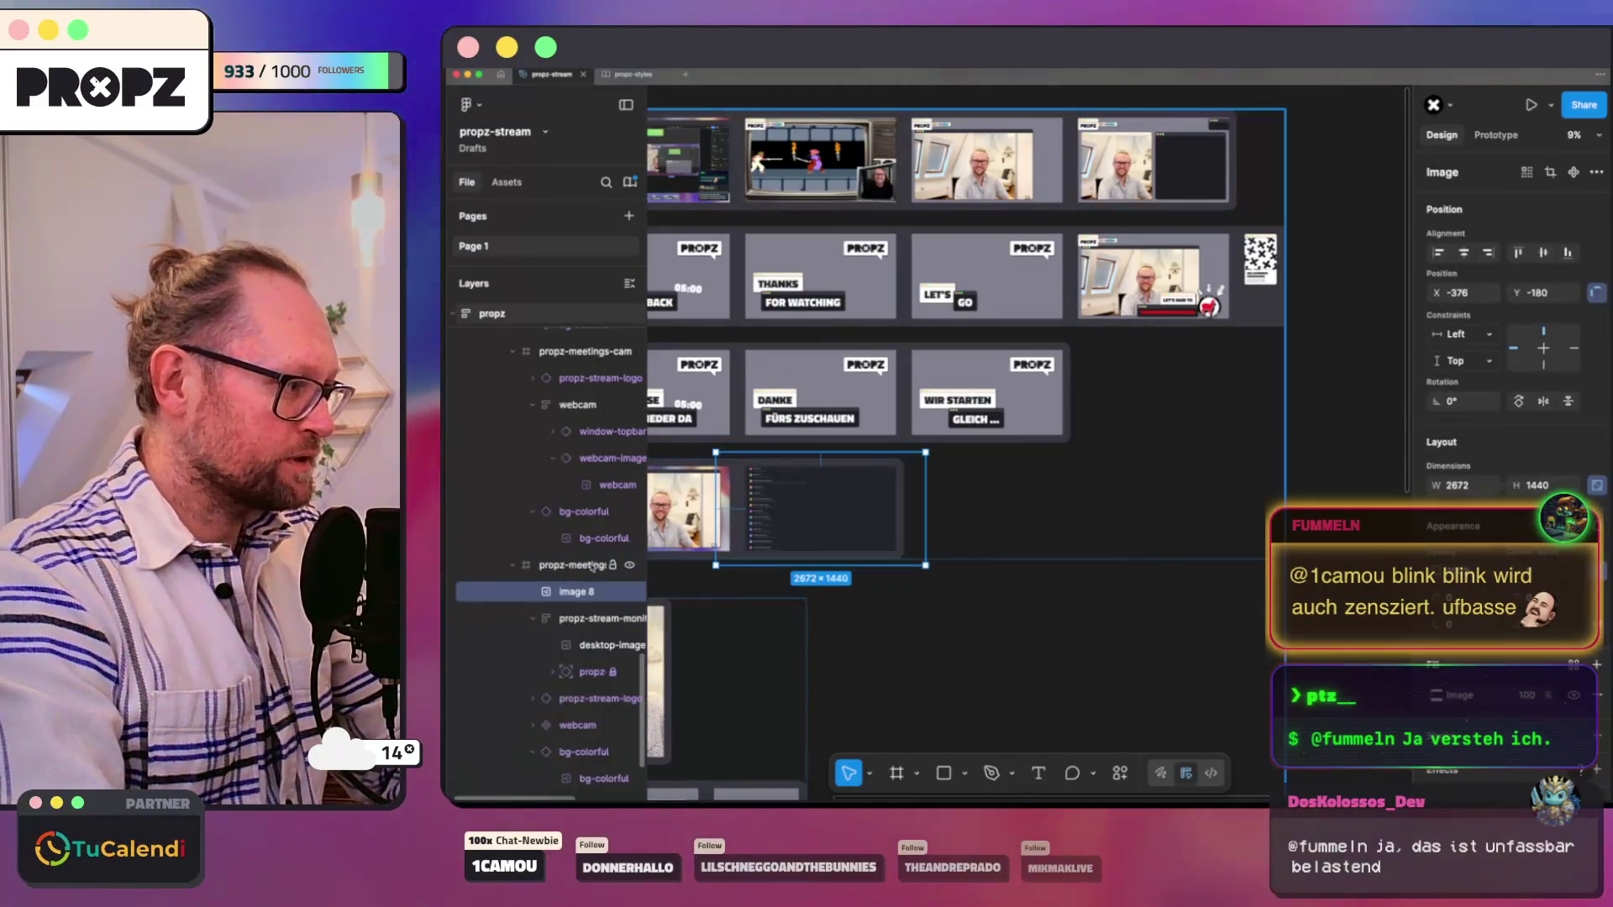
# Step: Collapse the propz-stream group and move the new image to the frame's bottom layer
pyautogui.click(533, 617)
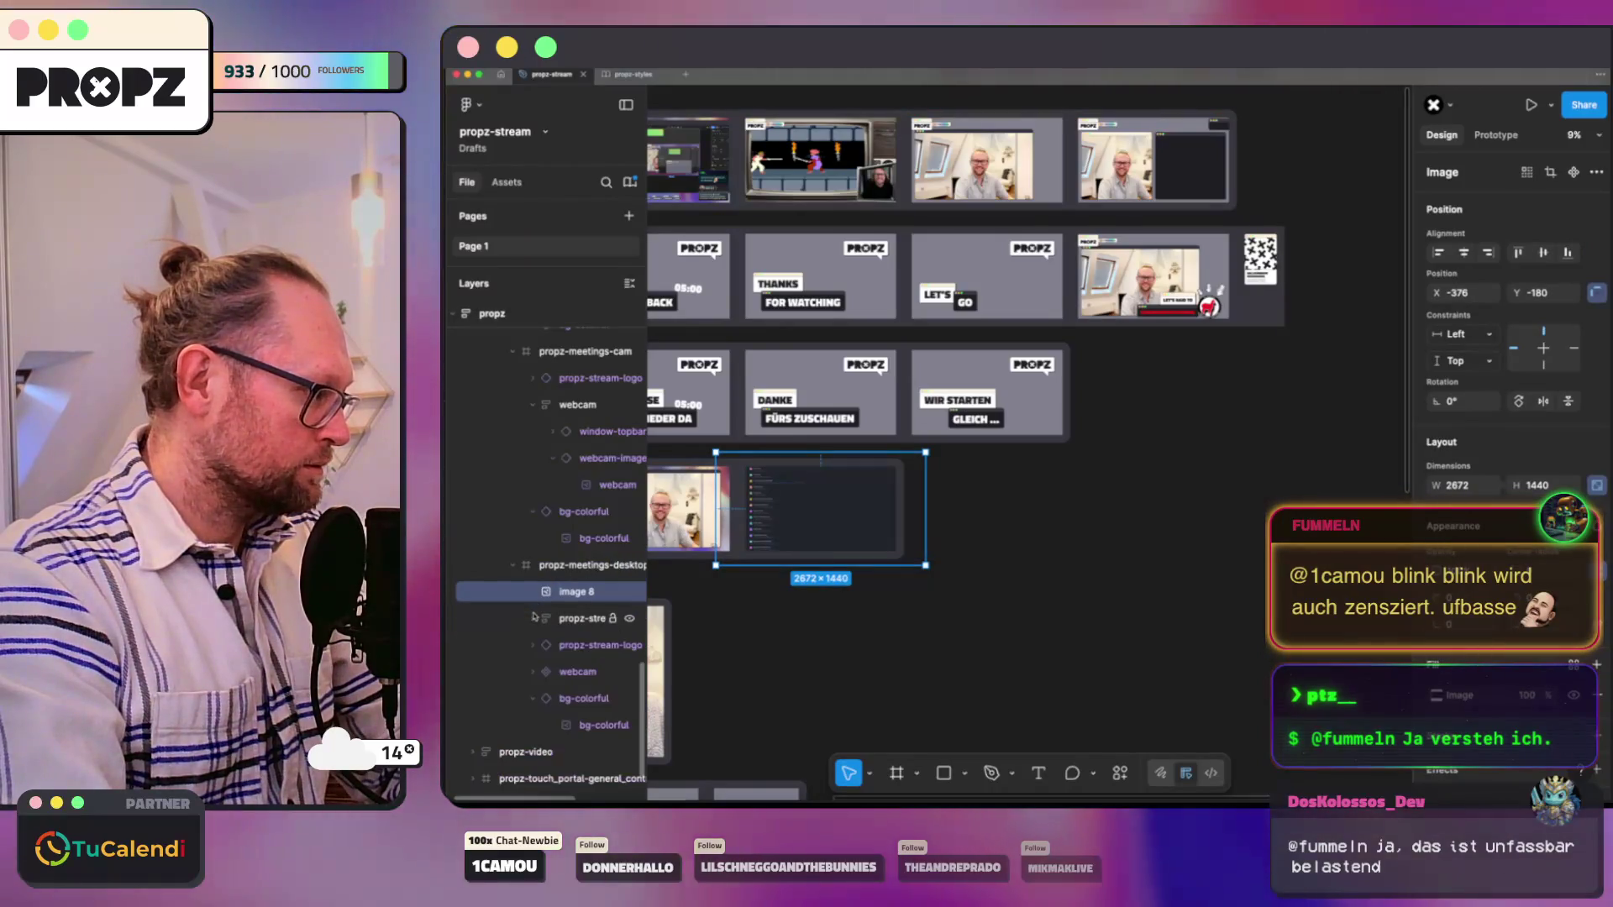
pyautogui.moveTo(564, 592); pyautogui.dragTo(556, 724)
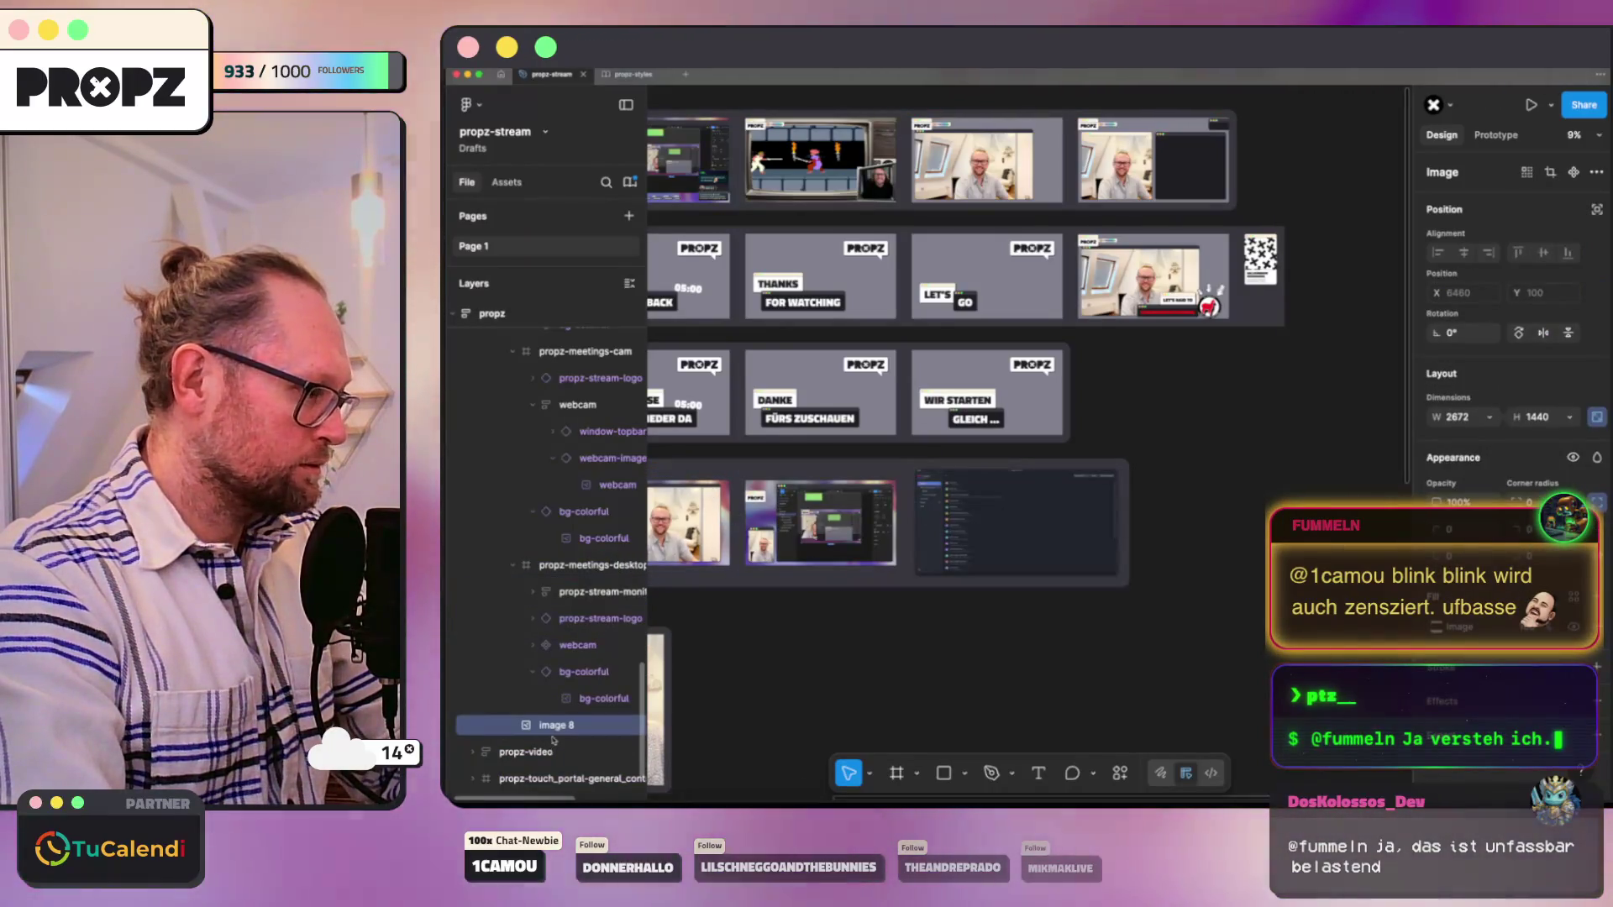
pyautogui.scroll(3, 883, 598)
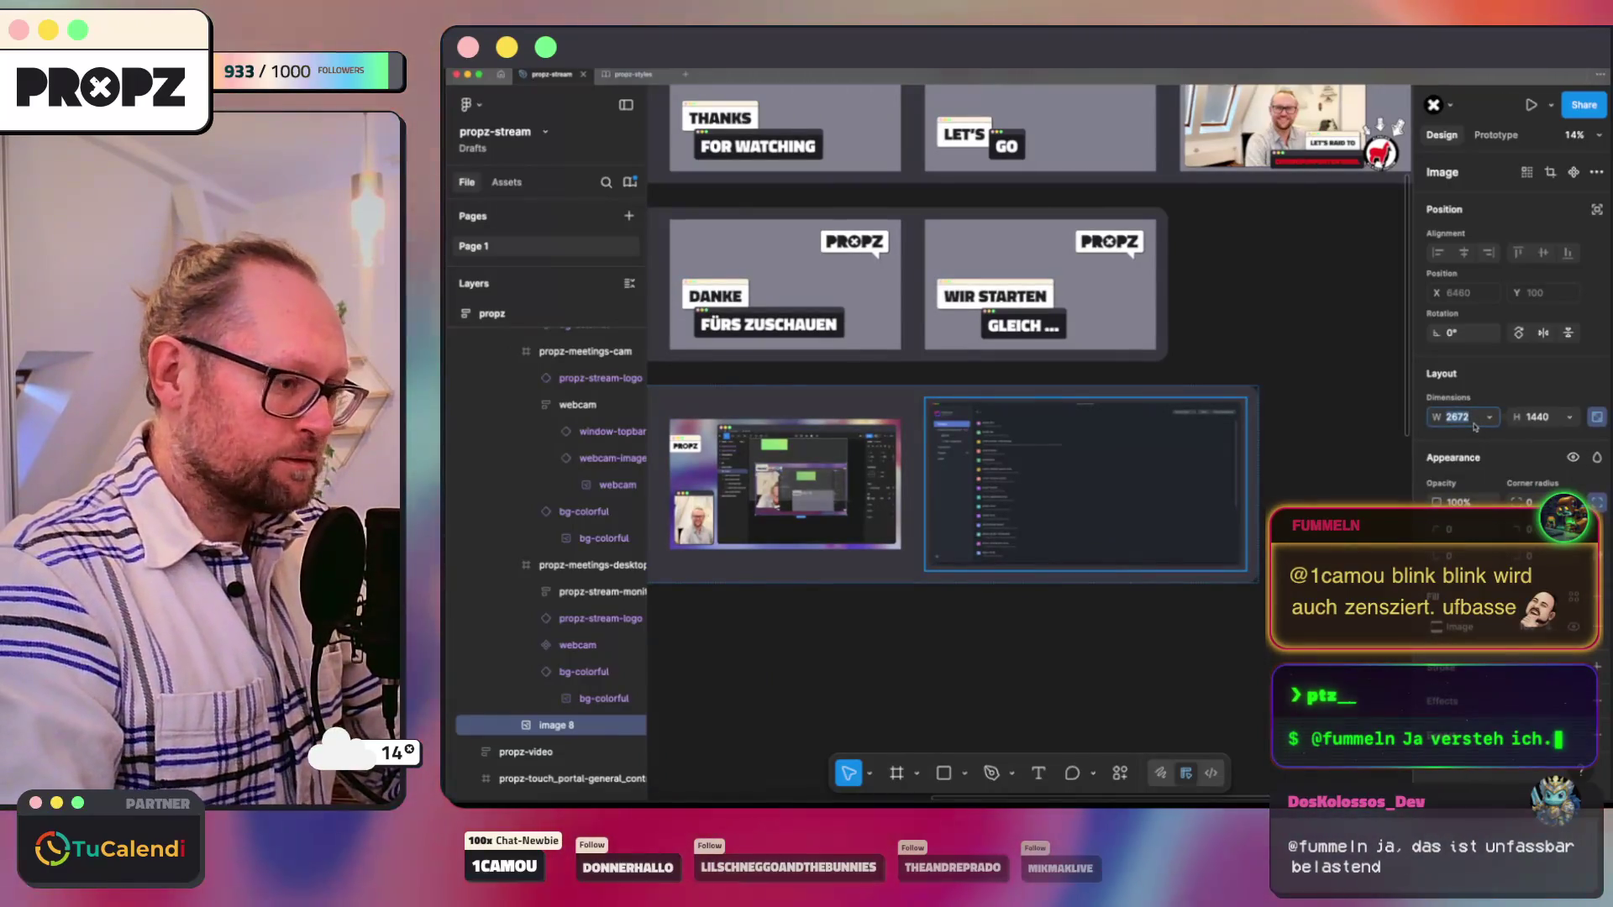
pyautogui.write('1920')
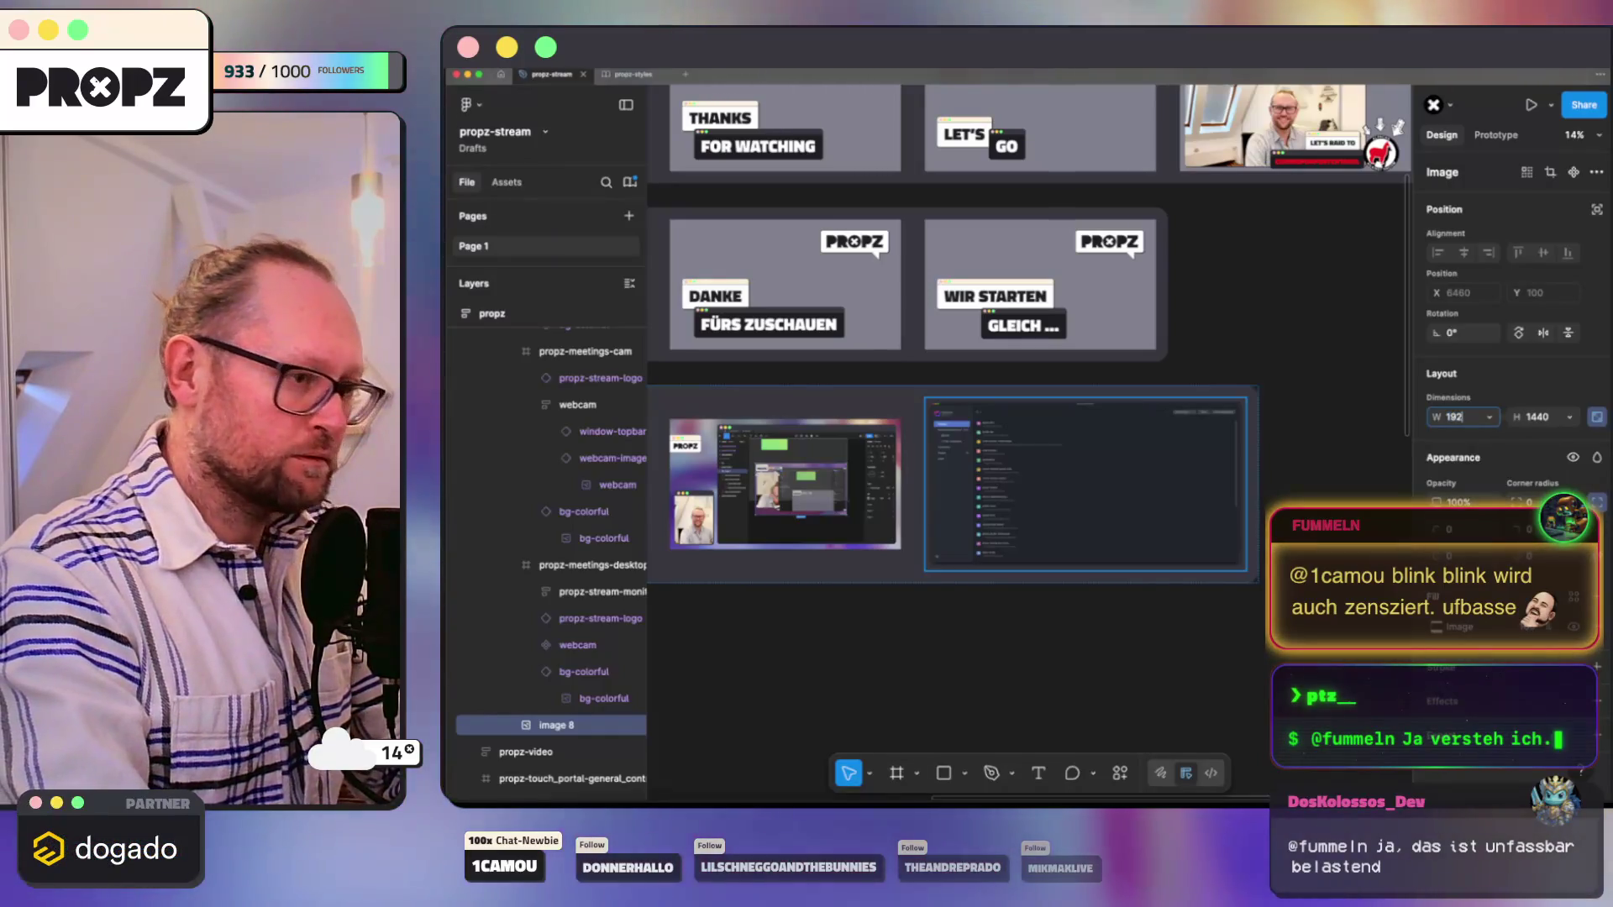
# Step: Scale the screenshot to 1920 wide and rename its layer desktop-image-full
pyautogui.press('Return')
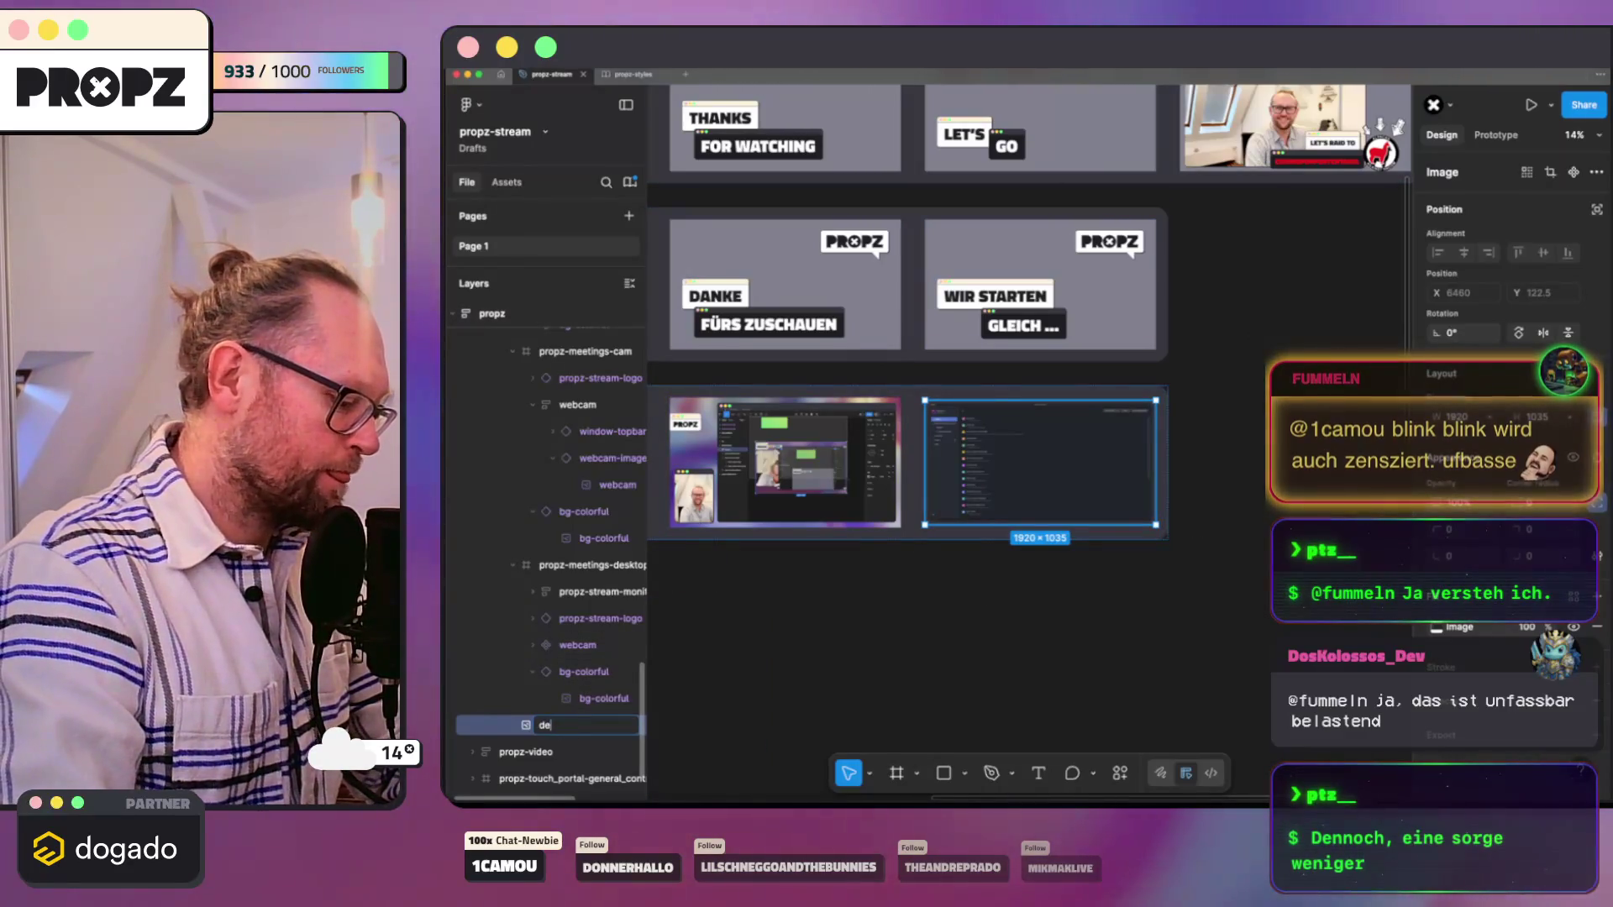
pyautogui.write('esktop-image-full')
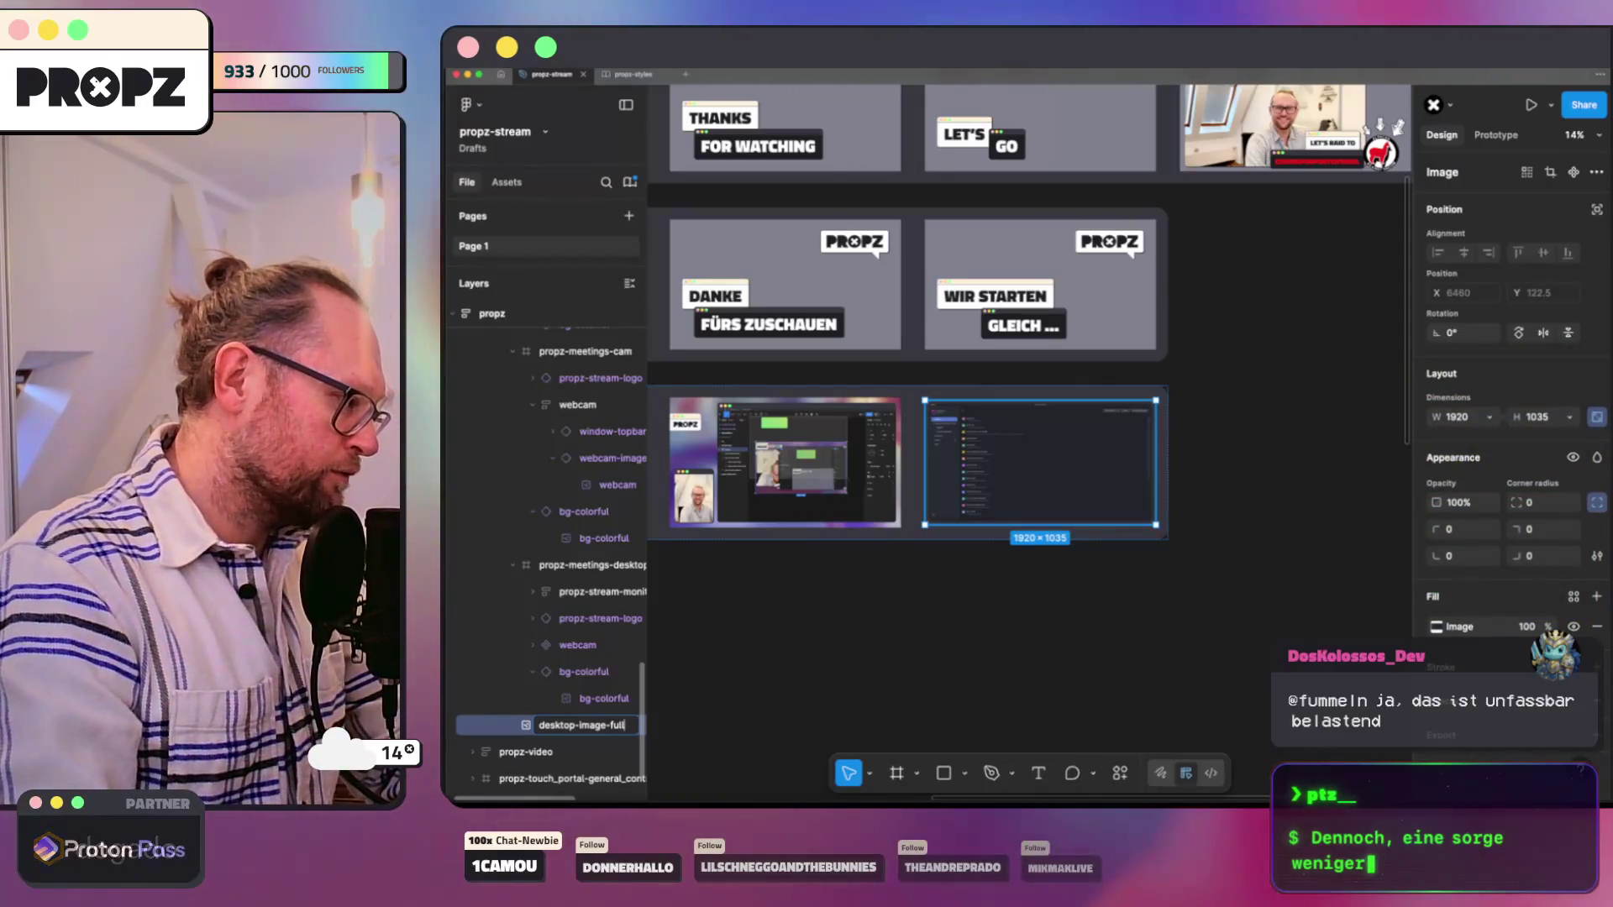
pyautogui.press('Escape')
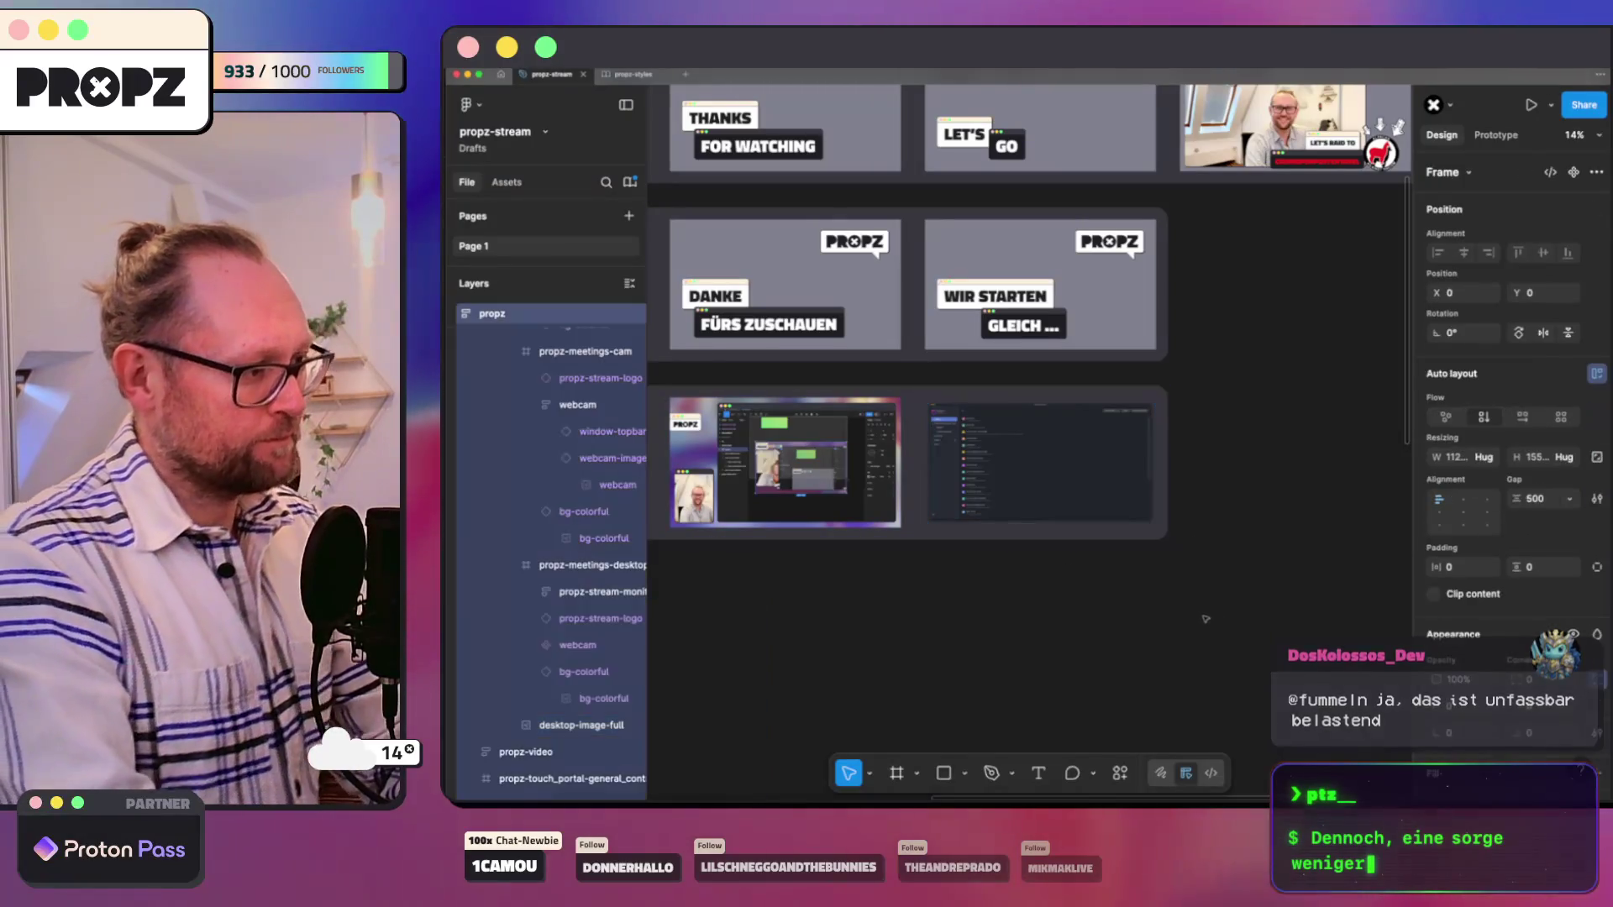
pyautogui.scroll(5, 1015, 567)
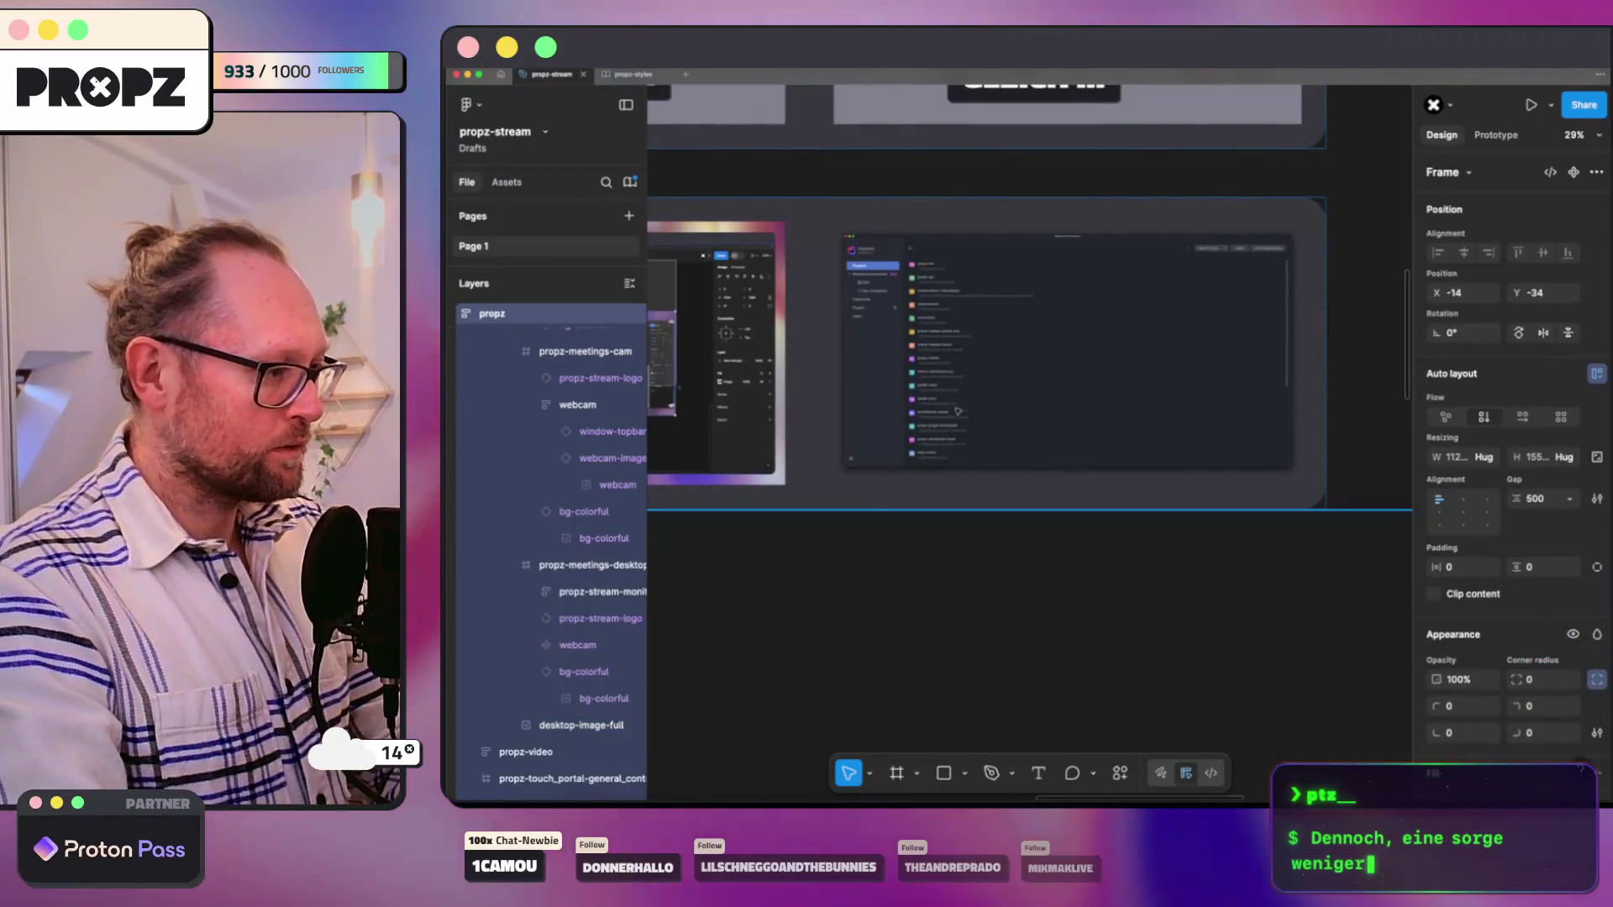
pyautogui.scroll(-3, 882, 547)
pyautogui.scroll(-2, 710, 559)
pyautogui.scroll(-2, 784, 555)
pyautogui.scroll(3, 932, 403)
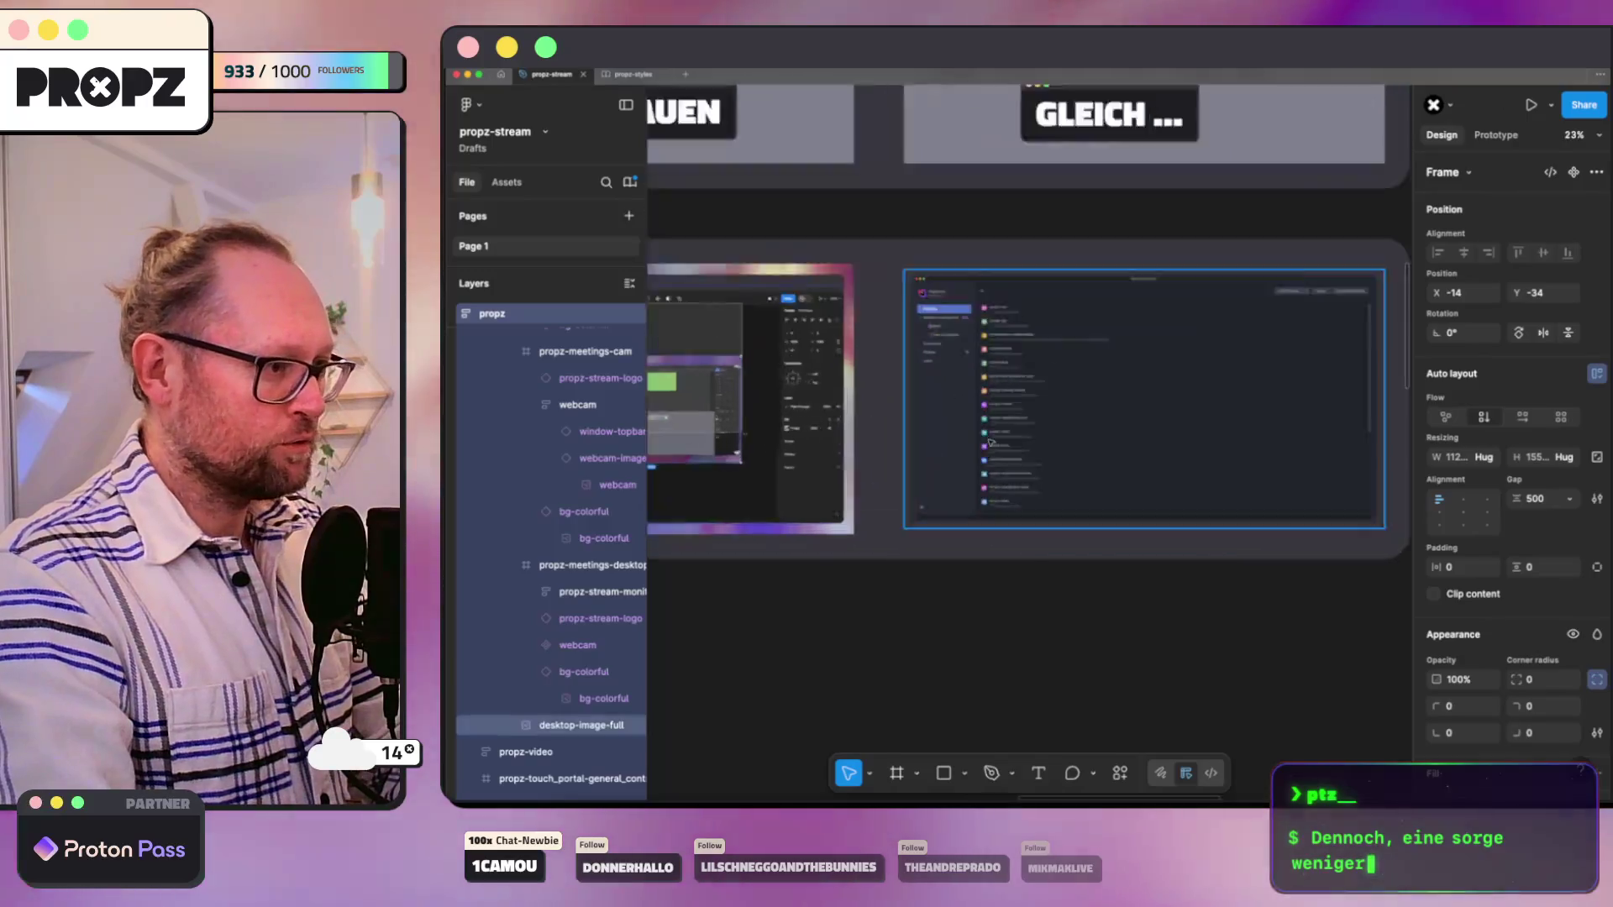
pyautogui.scroll(2, 970, 409)
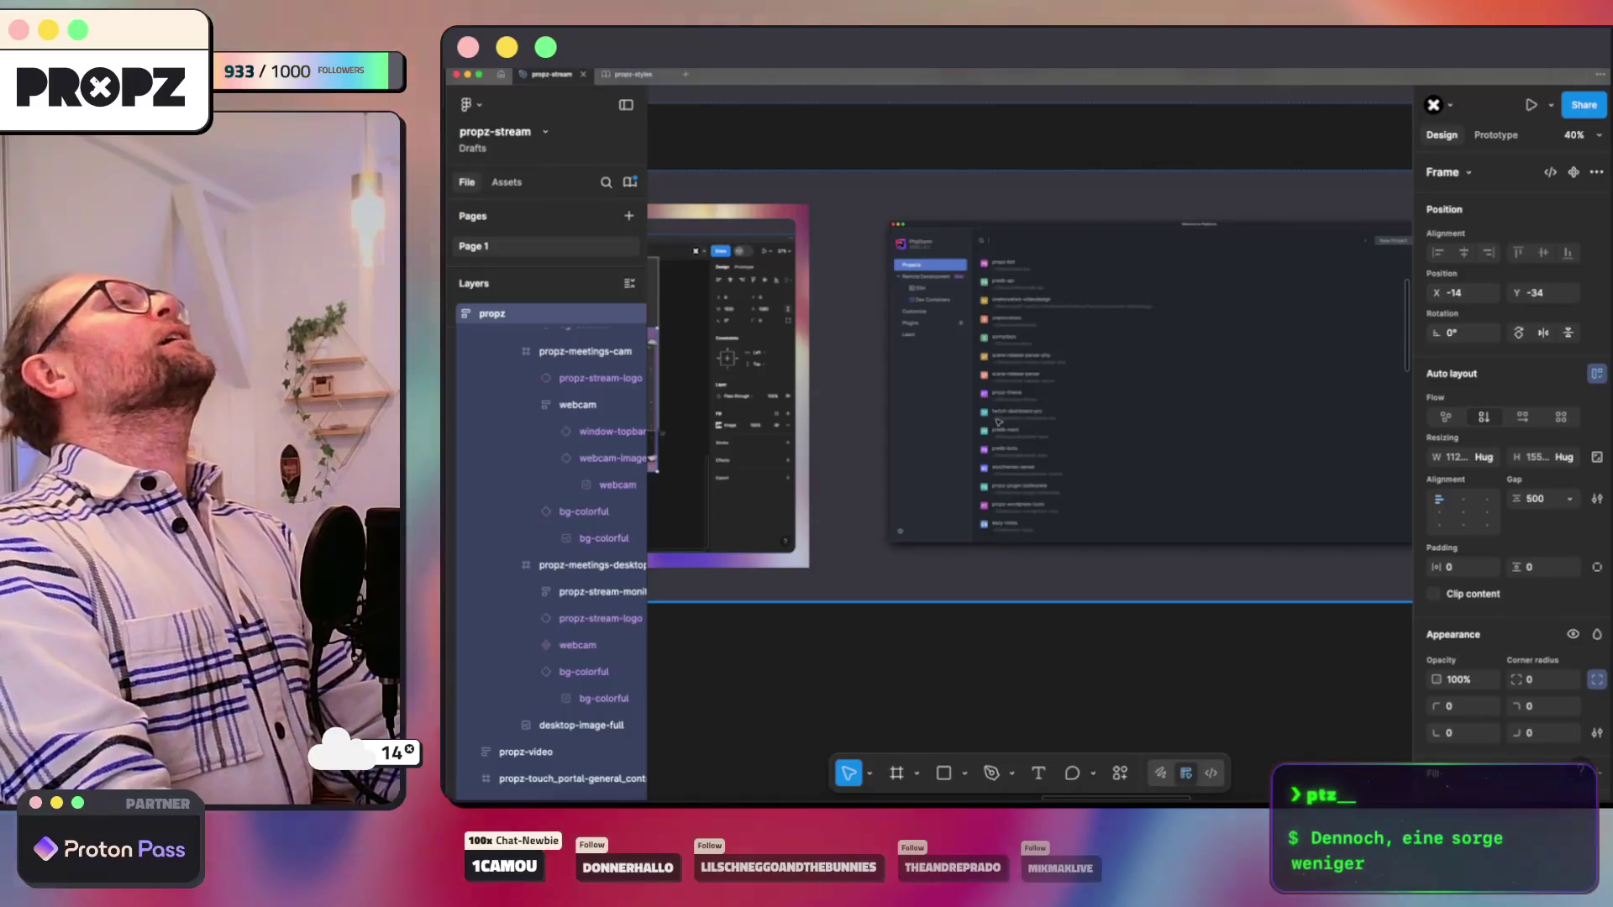
pyautogui.click(935, 548)
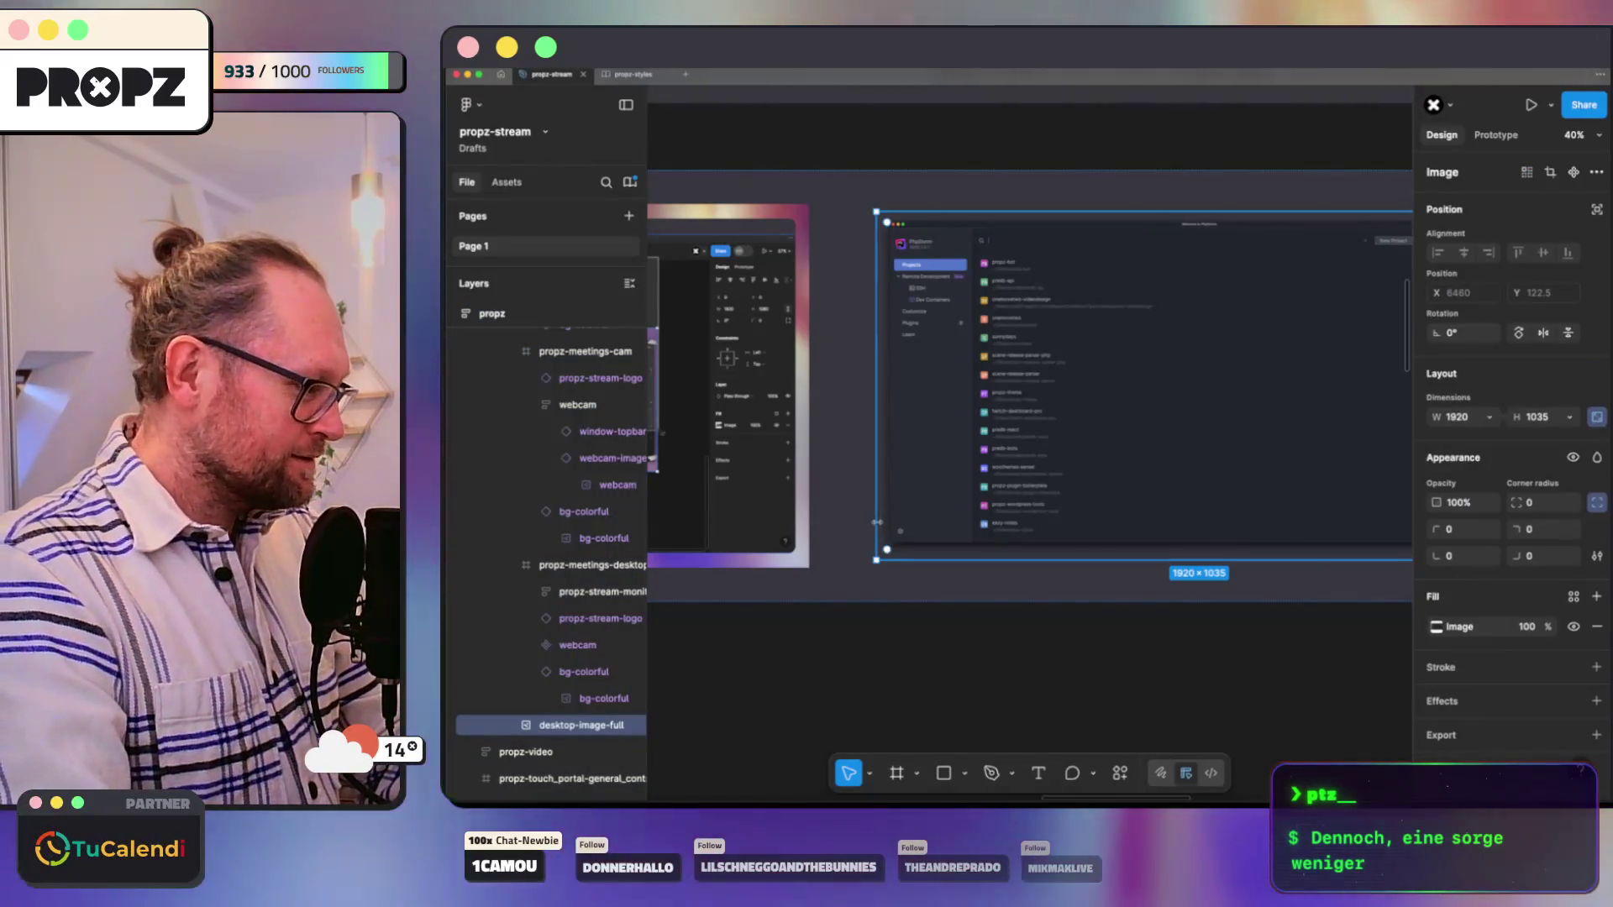
pyautogui.hscroll(3, 946, 517)
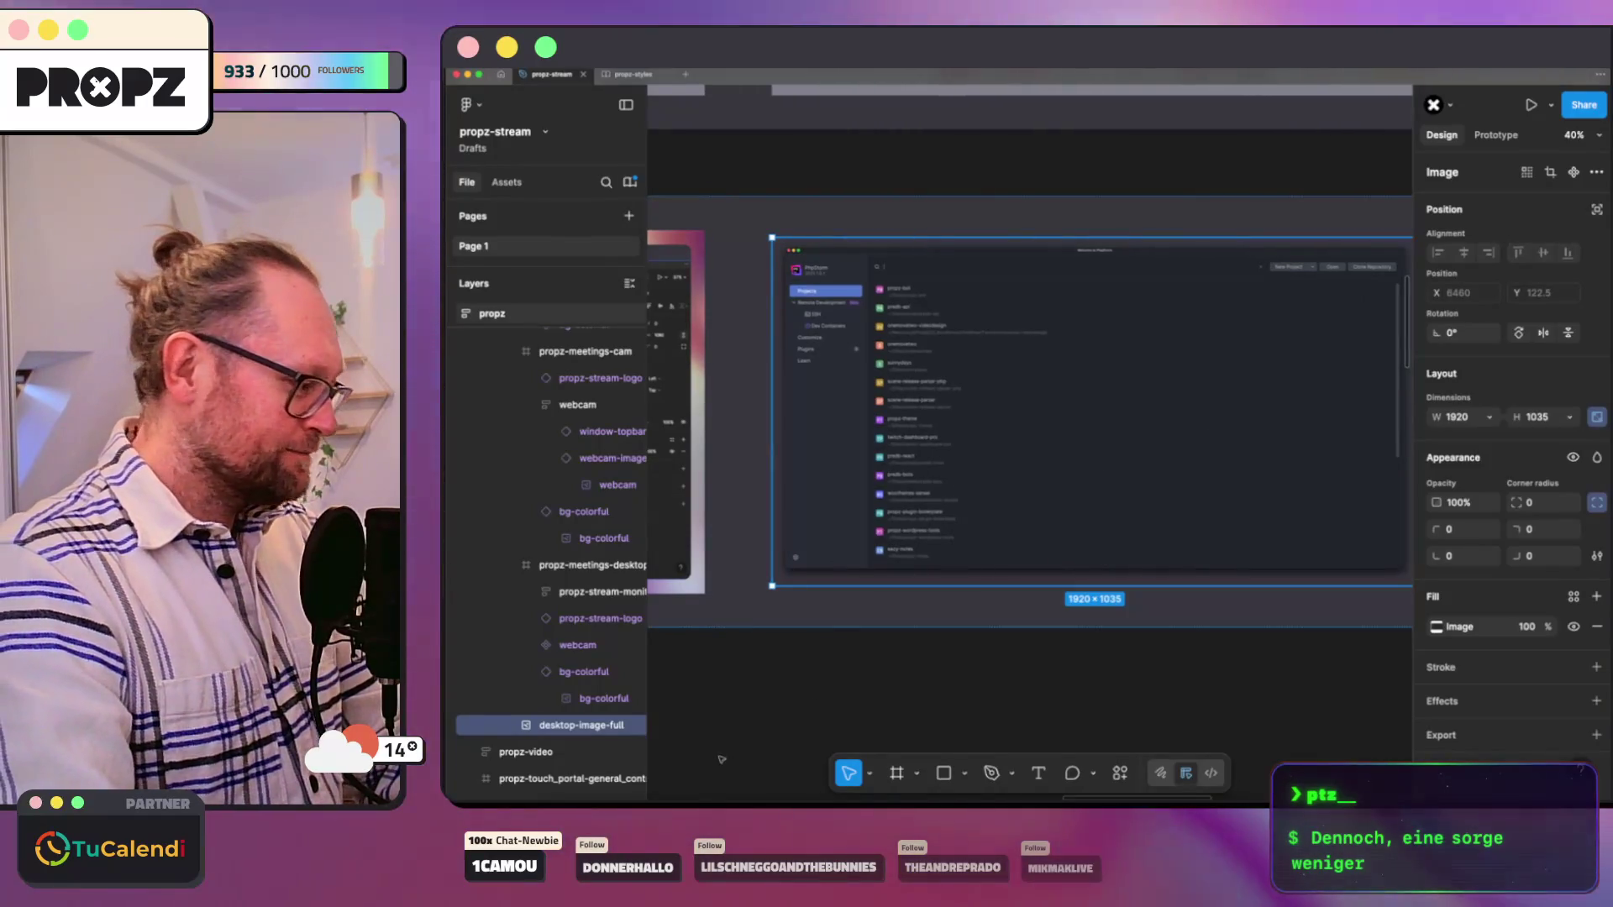
# Step: Search 'mac screenshot ohne schatten' in a new browser tab and open the heise result
pyautogui.press('super+Tab')
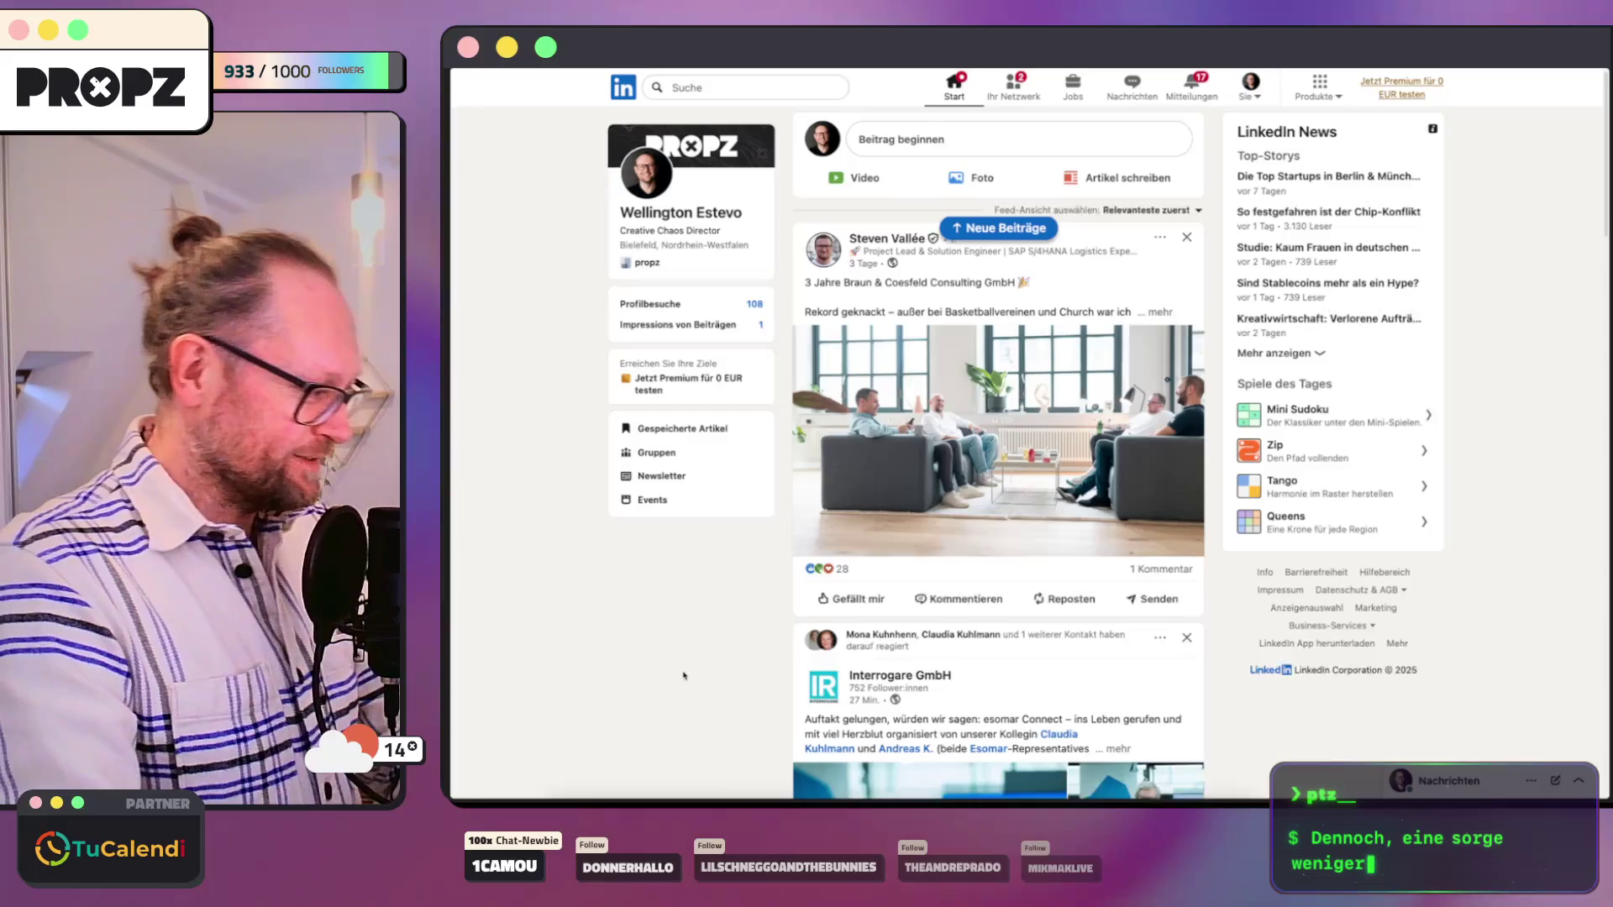
pyautogui.press('super+t')
pyautogui.write('mac s')
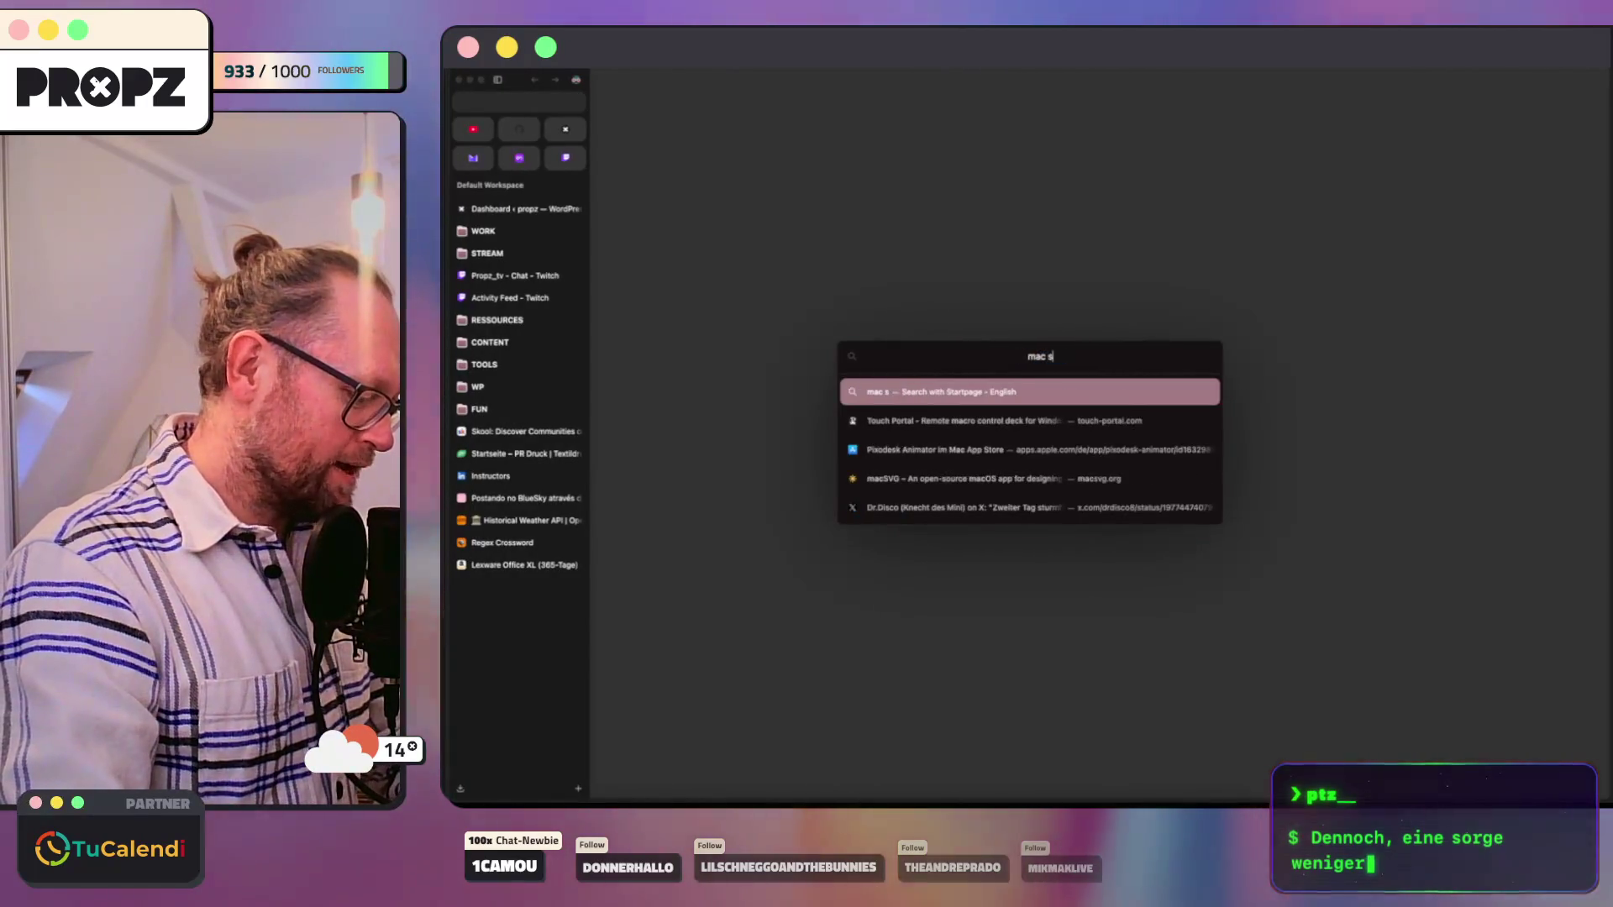
pyautogui.write('creenshot ohne ')
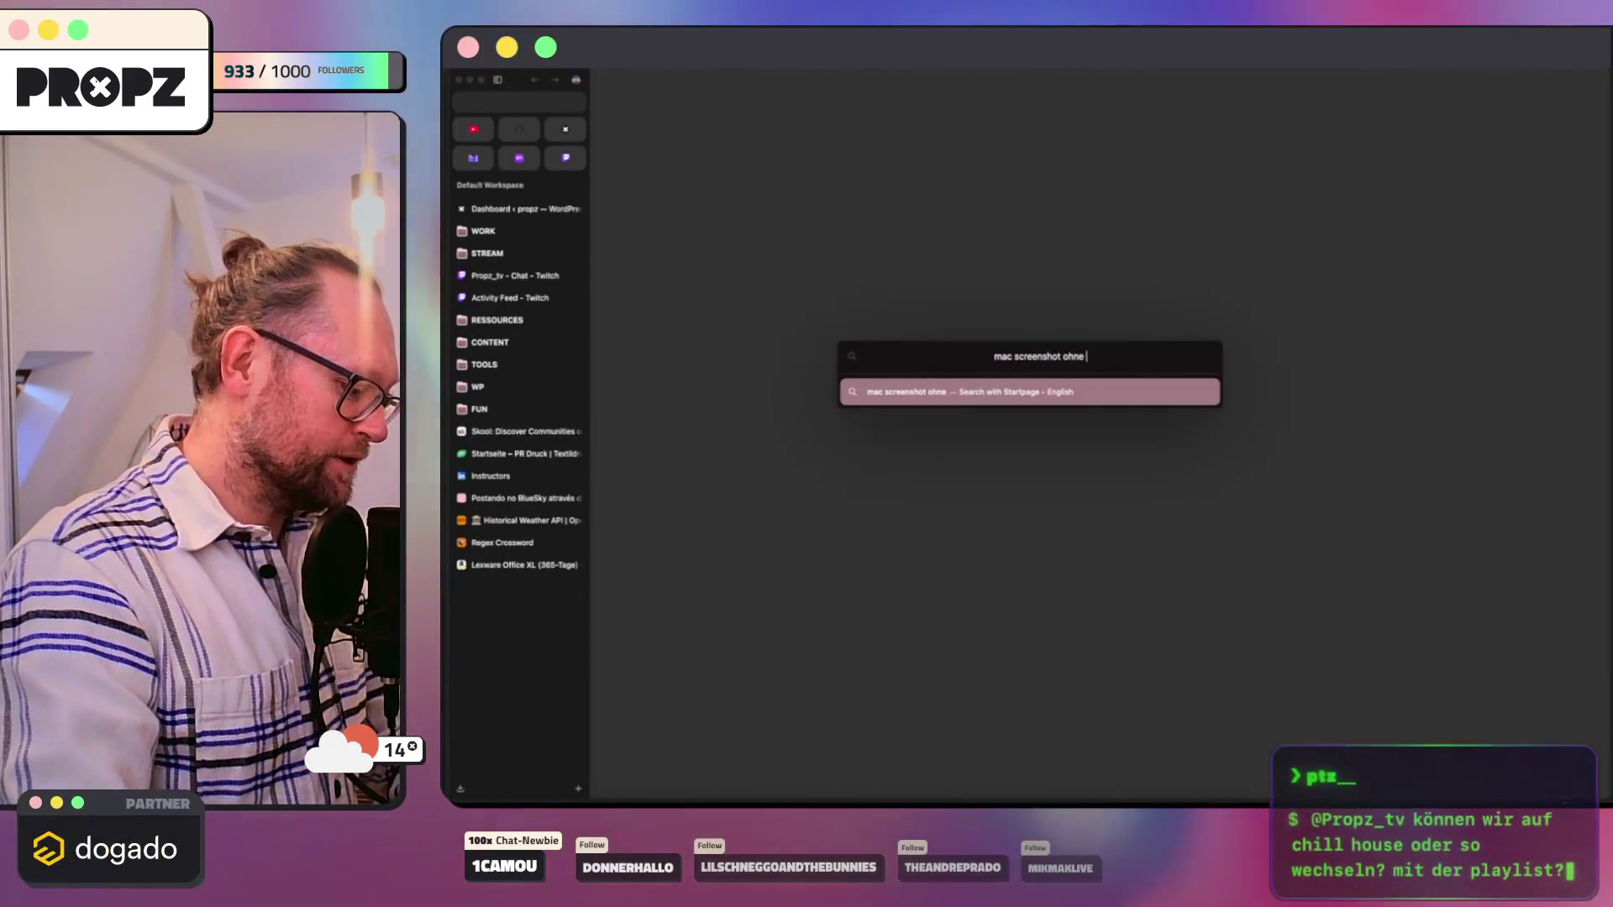
pyautogui.write('schatten')
pyautogui.press('Return')
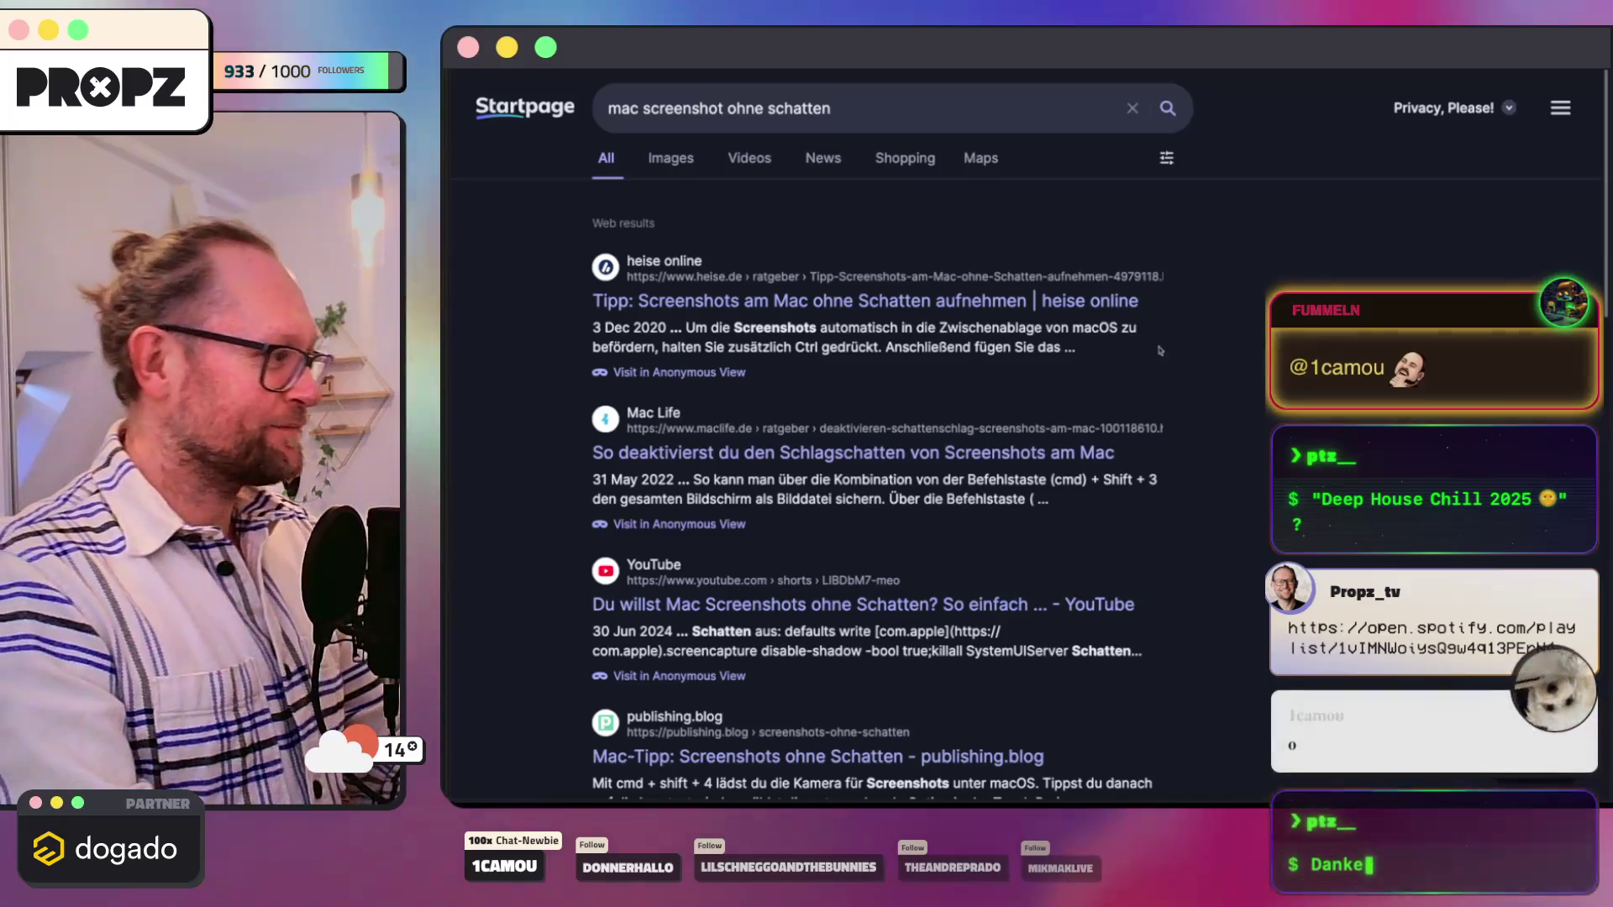
pyautogui.click(815, 301)
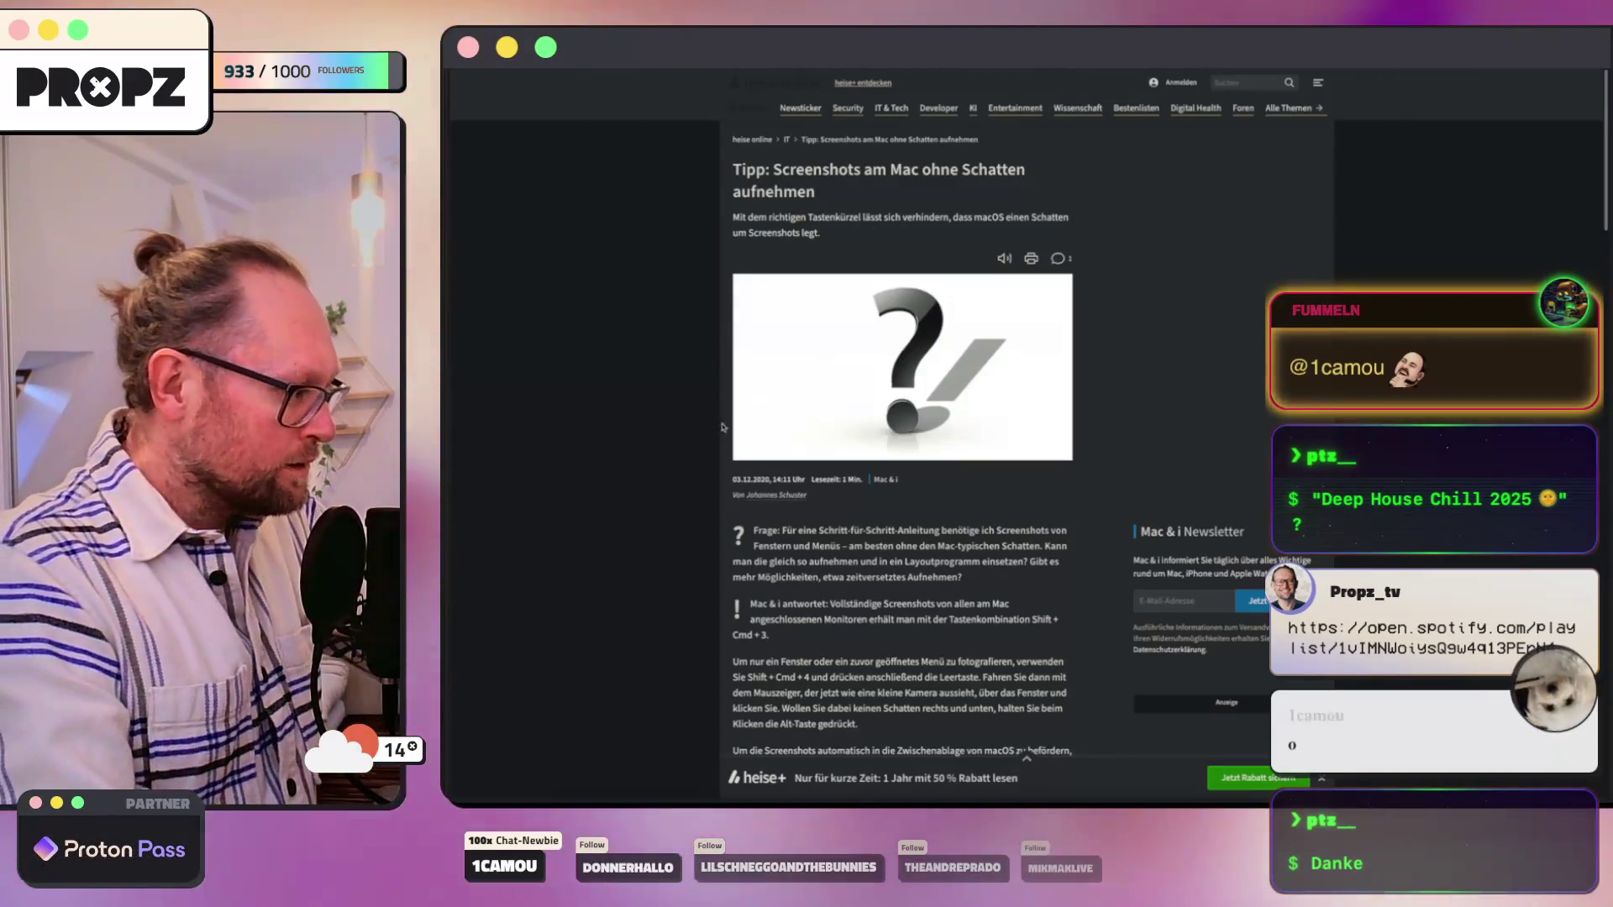
pyautogui.scroll(-1, 710, 447)
pyautogui.scroll(-2, 710, 448)
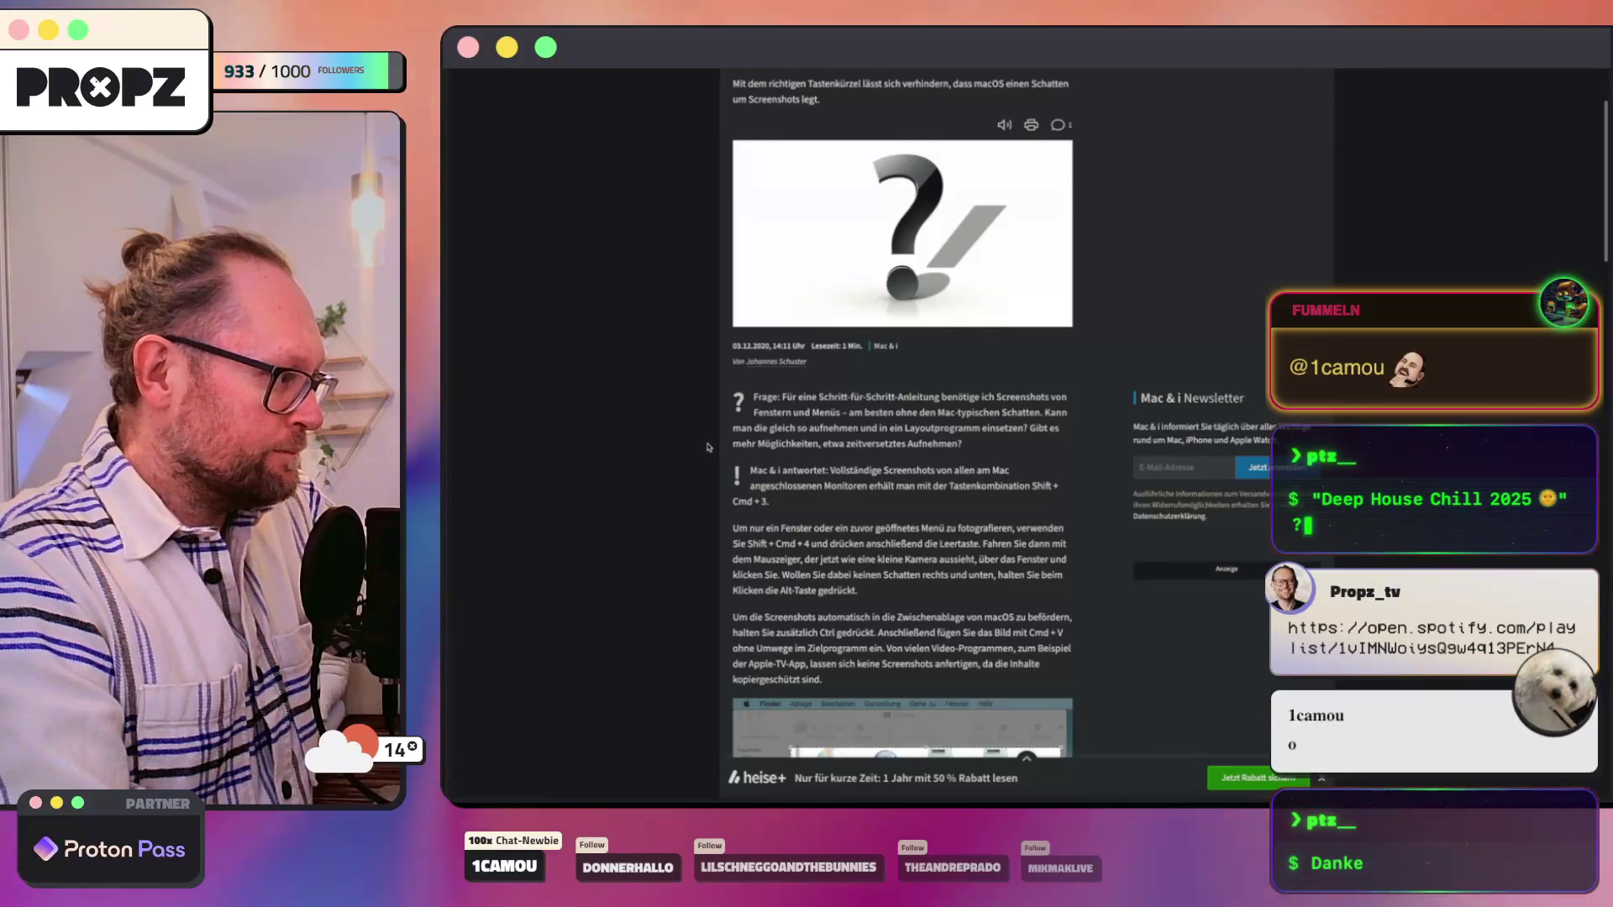
pyautogui.scroll(-2, 709, 447)
# Step: Zoom into the heise article on shadowless Mac screenshots for reading
pyautogui.press('super+plus')
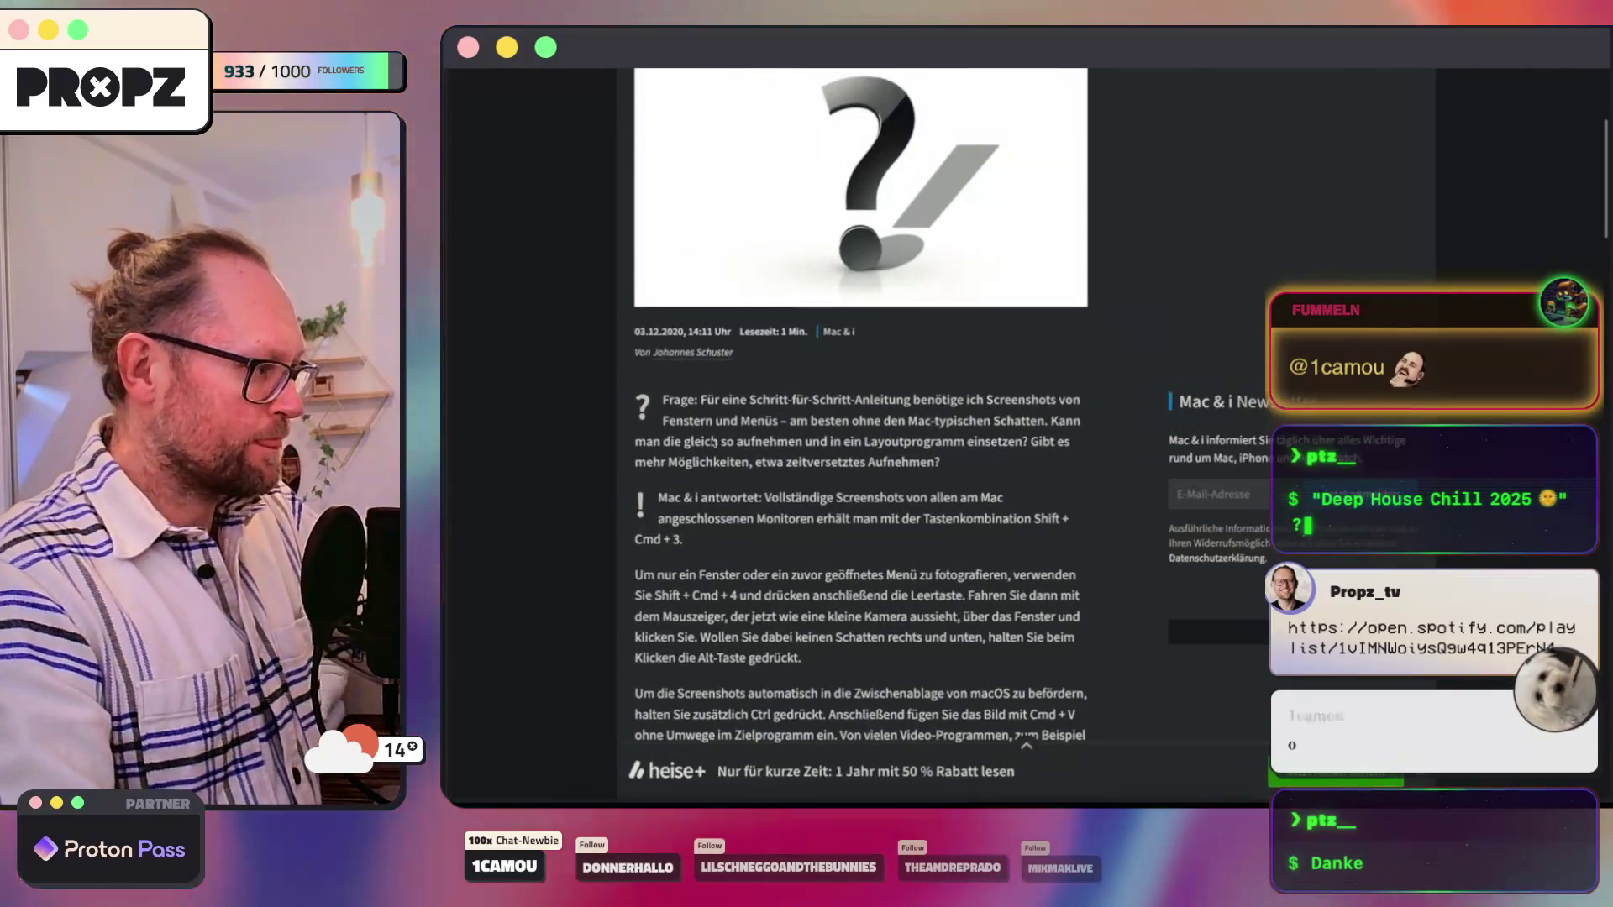
pyautogui.scroll(-4, 713, 441)
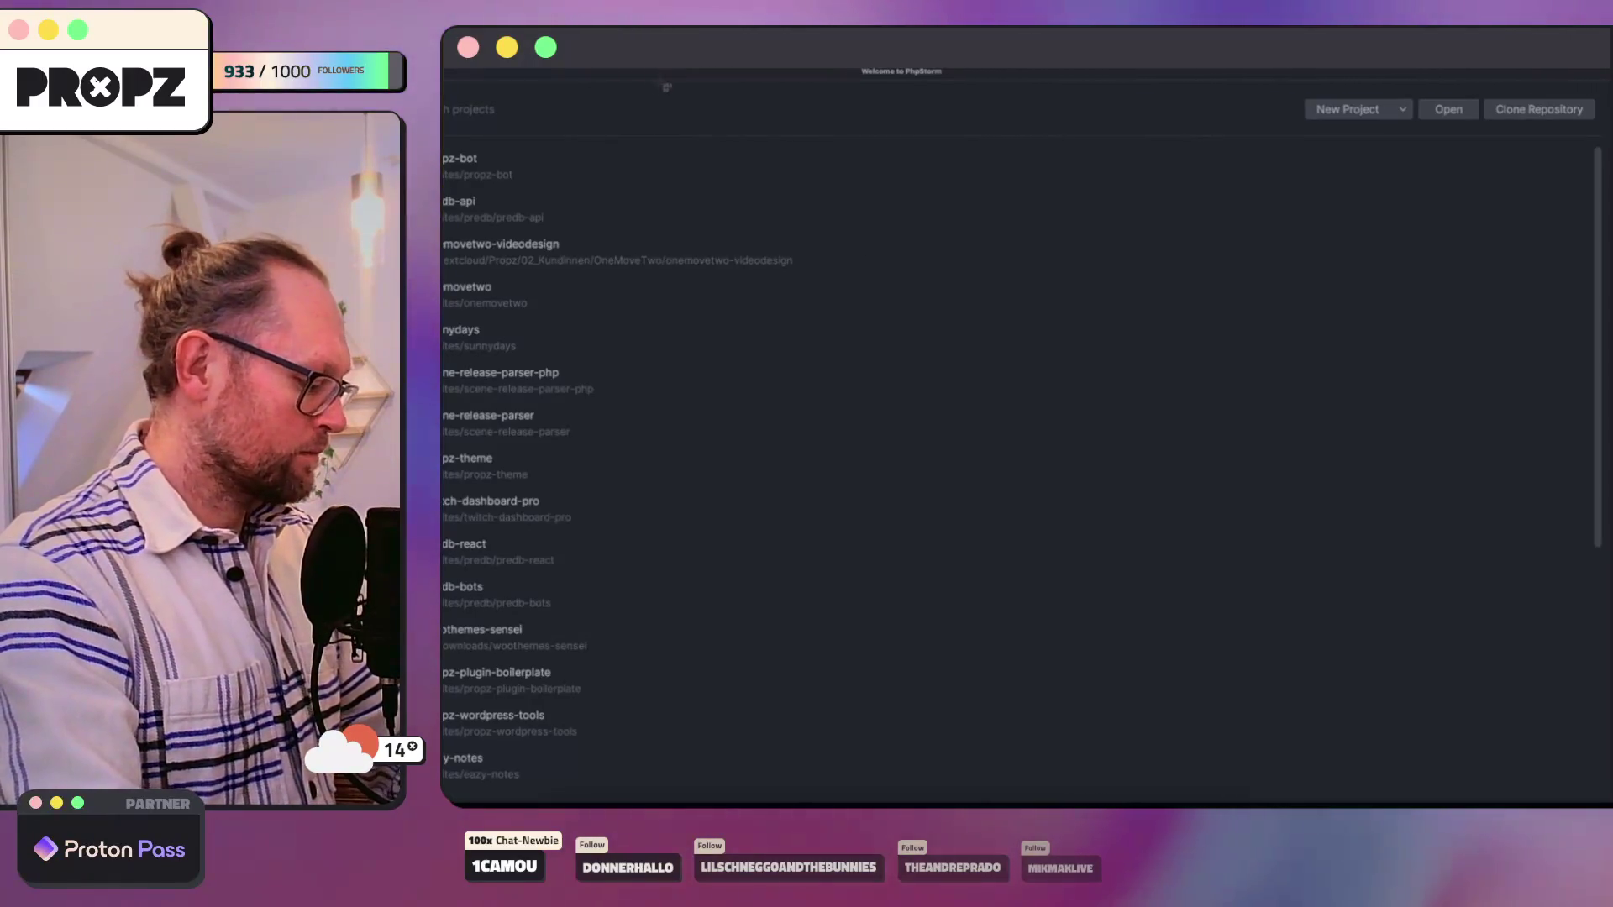
# Step: Capture the PhpStorm welcome window as a shadowless window screenshot
pyautogui.press('space')
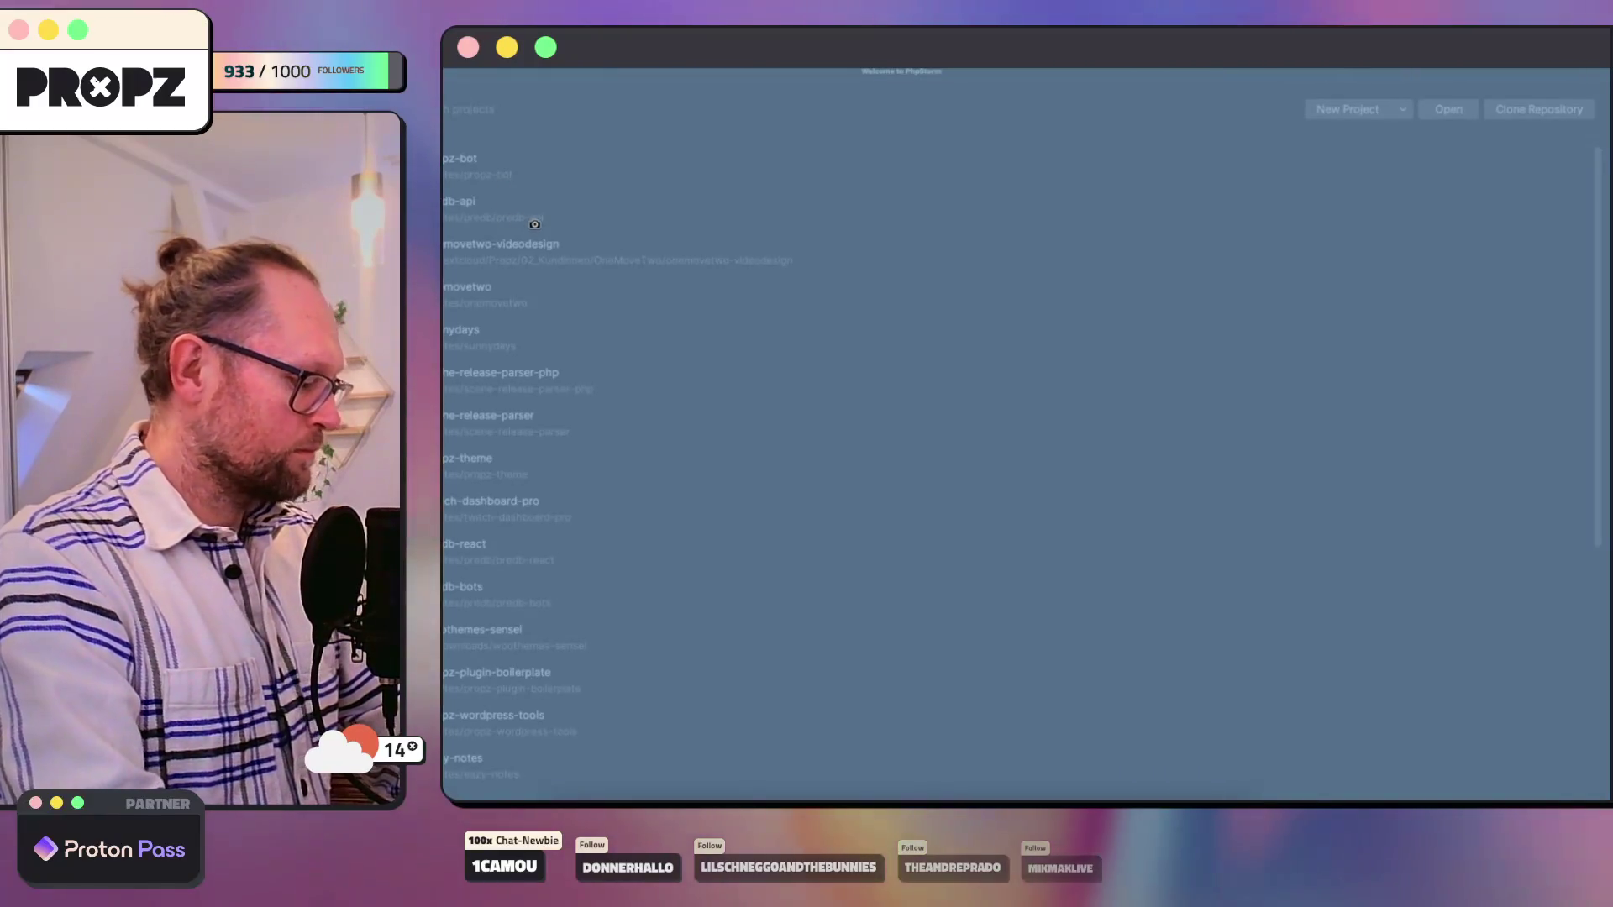
pyautogui.click(534, 222)
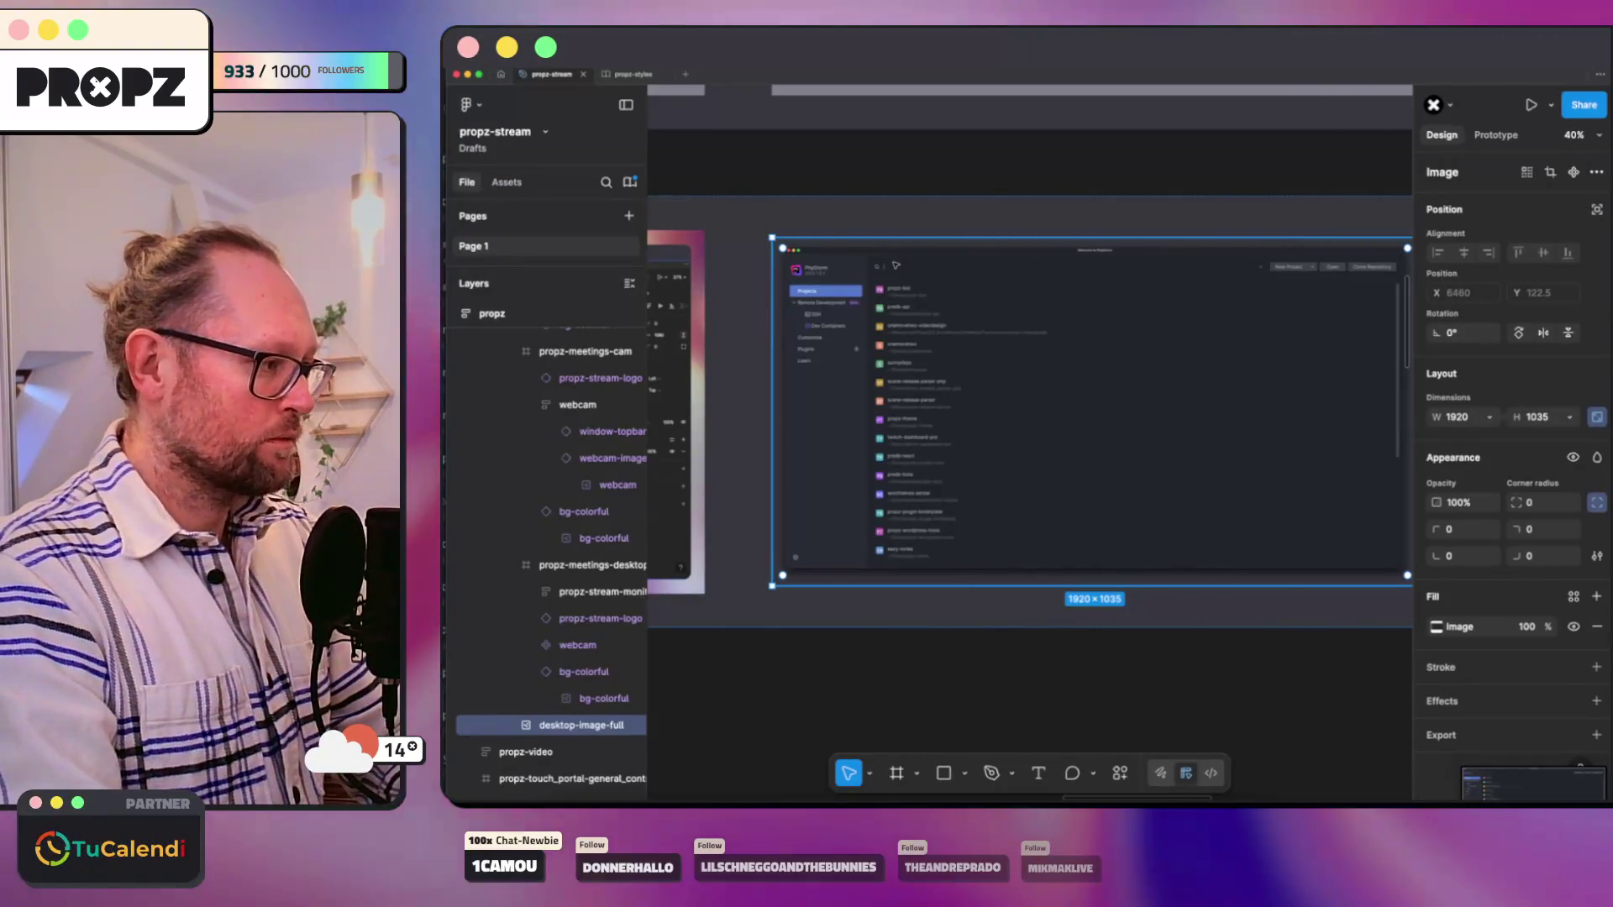
# Step: Delete the old screenshot, then remove the Spotify link text pasted onto propz-meetings by mistake
pyautogui.press('Delete')
pyautogui.scroll(-3, 809, 470)
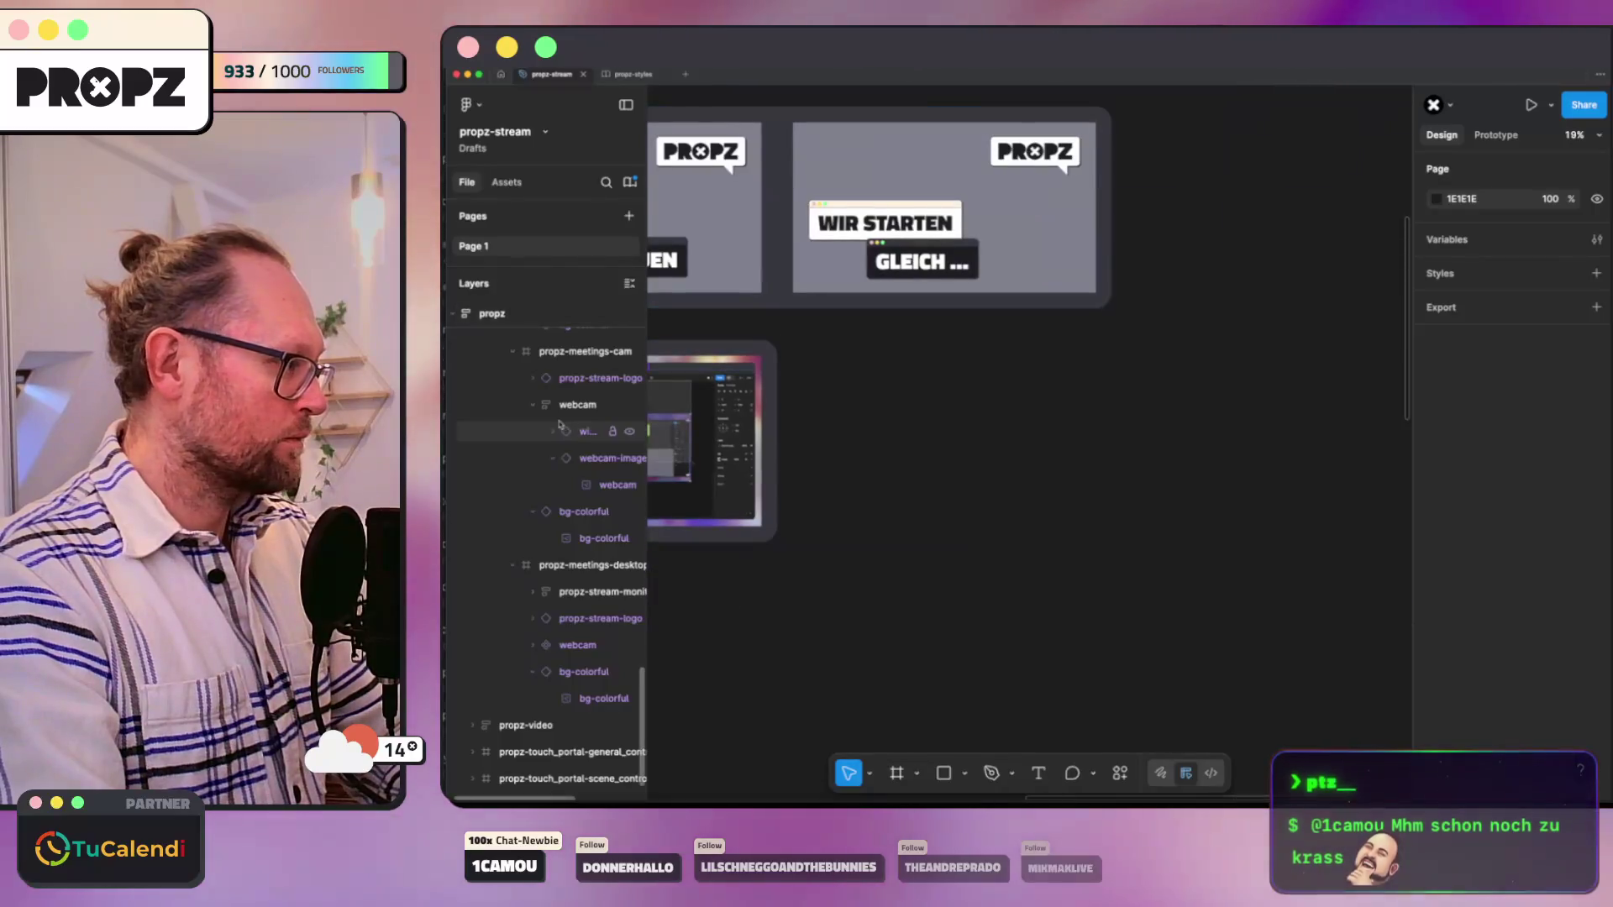
pyautogui.scroll(5, 536, 486)
pyautogui.moveTo(567, 491)
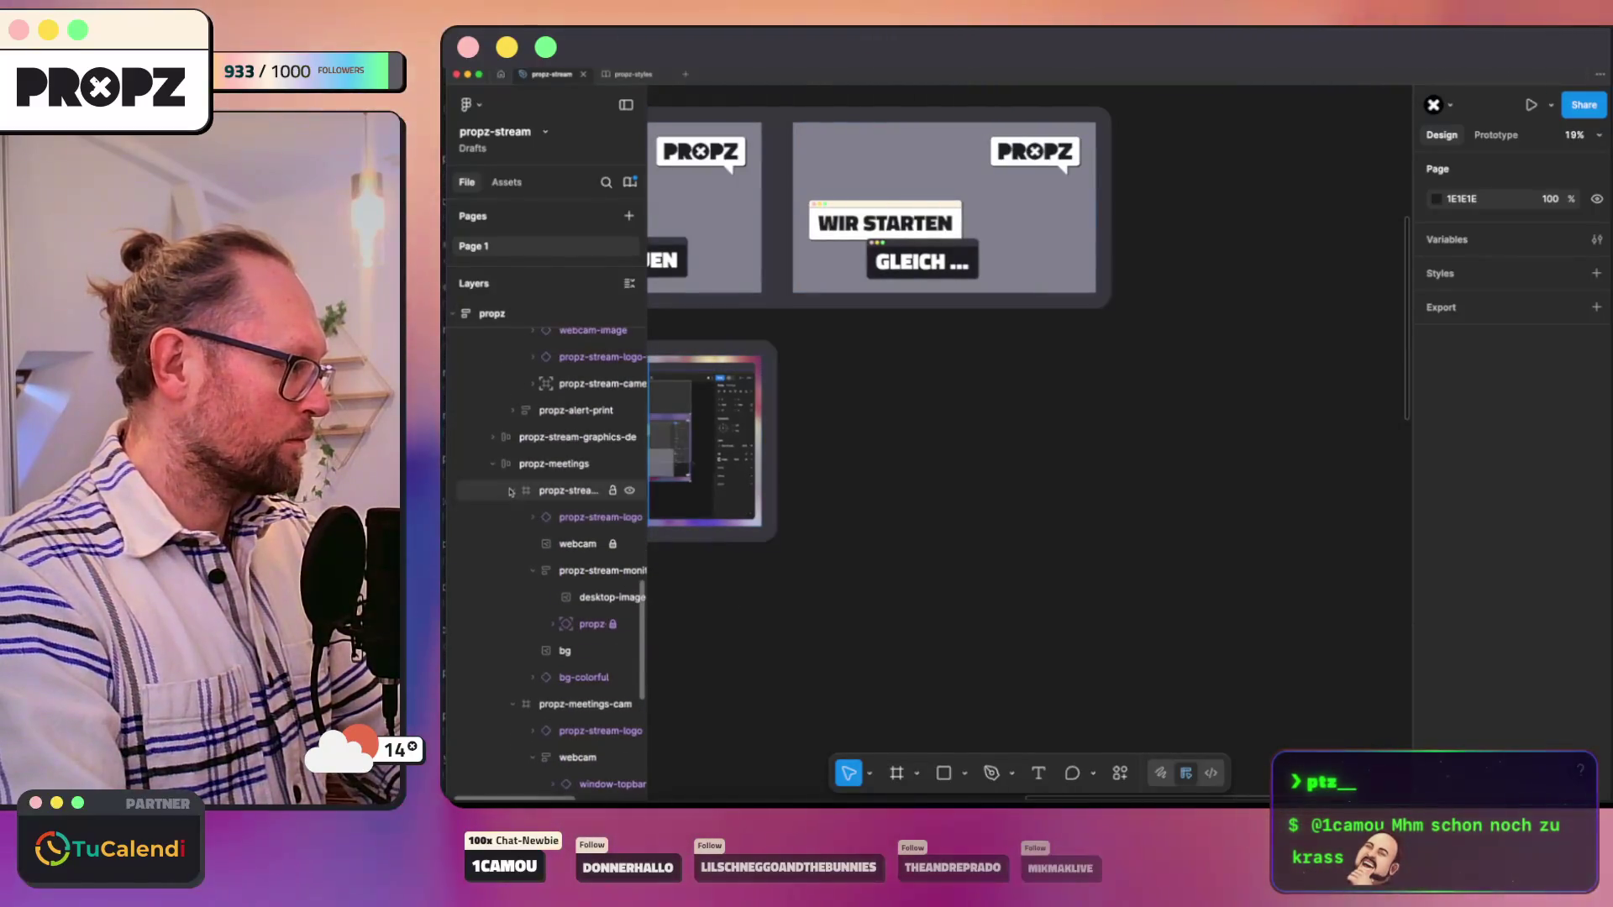
pyautogui.click(513, 517)
pyautogui.click(540, 469)
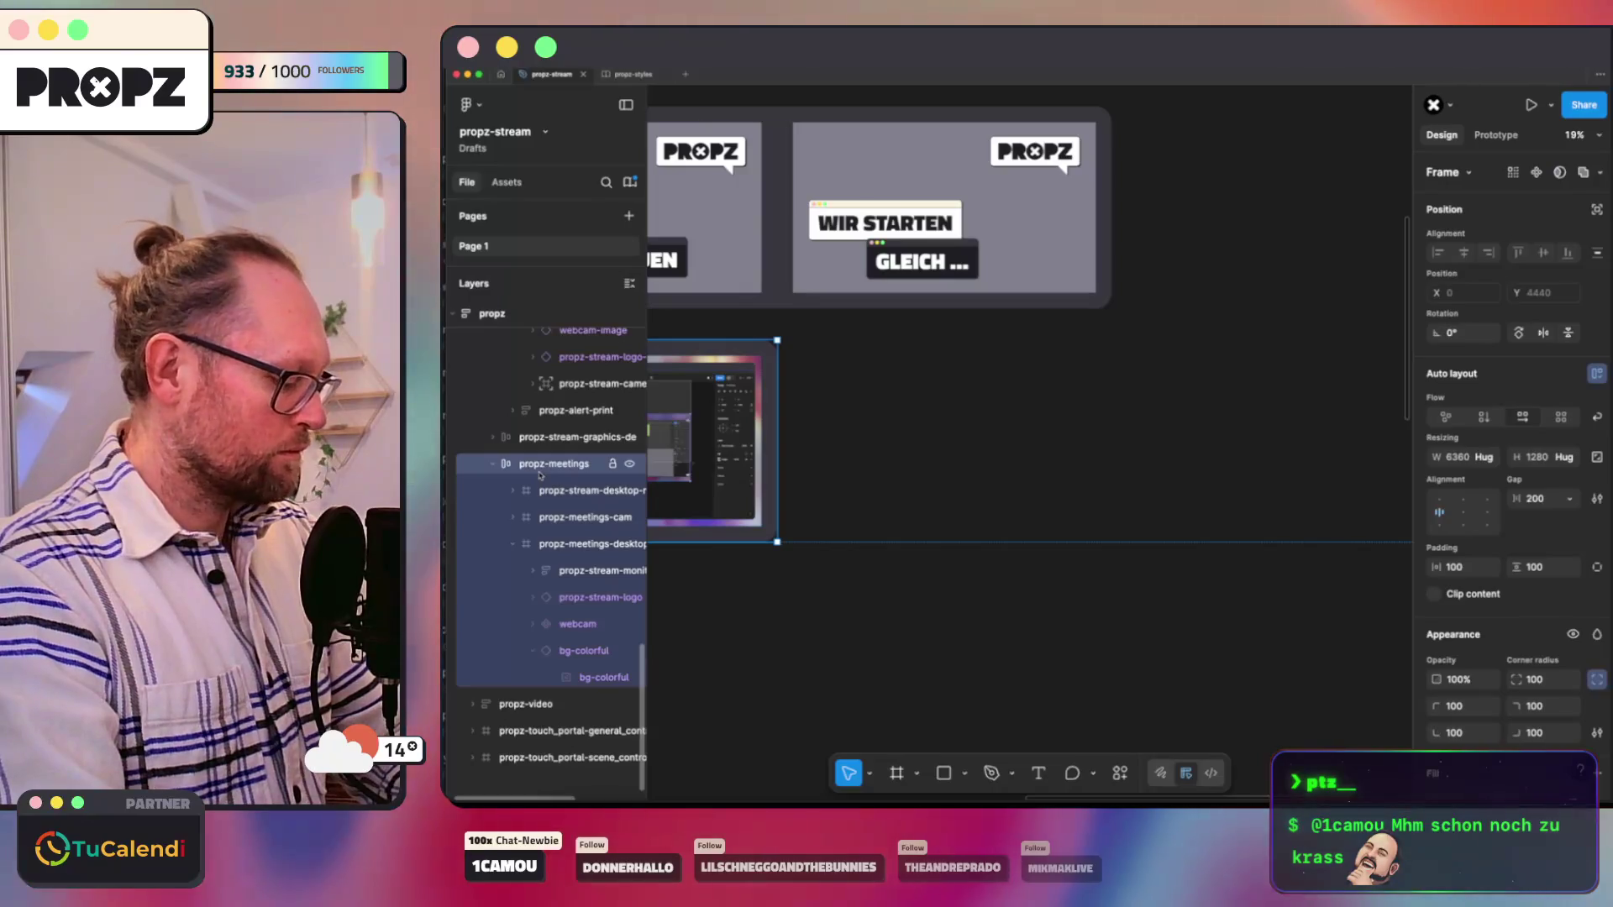
pyautogui.hotkey('ctrl', 'v')
pyautogui.scroll(5, 971, 442)
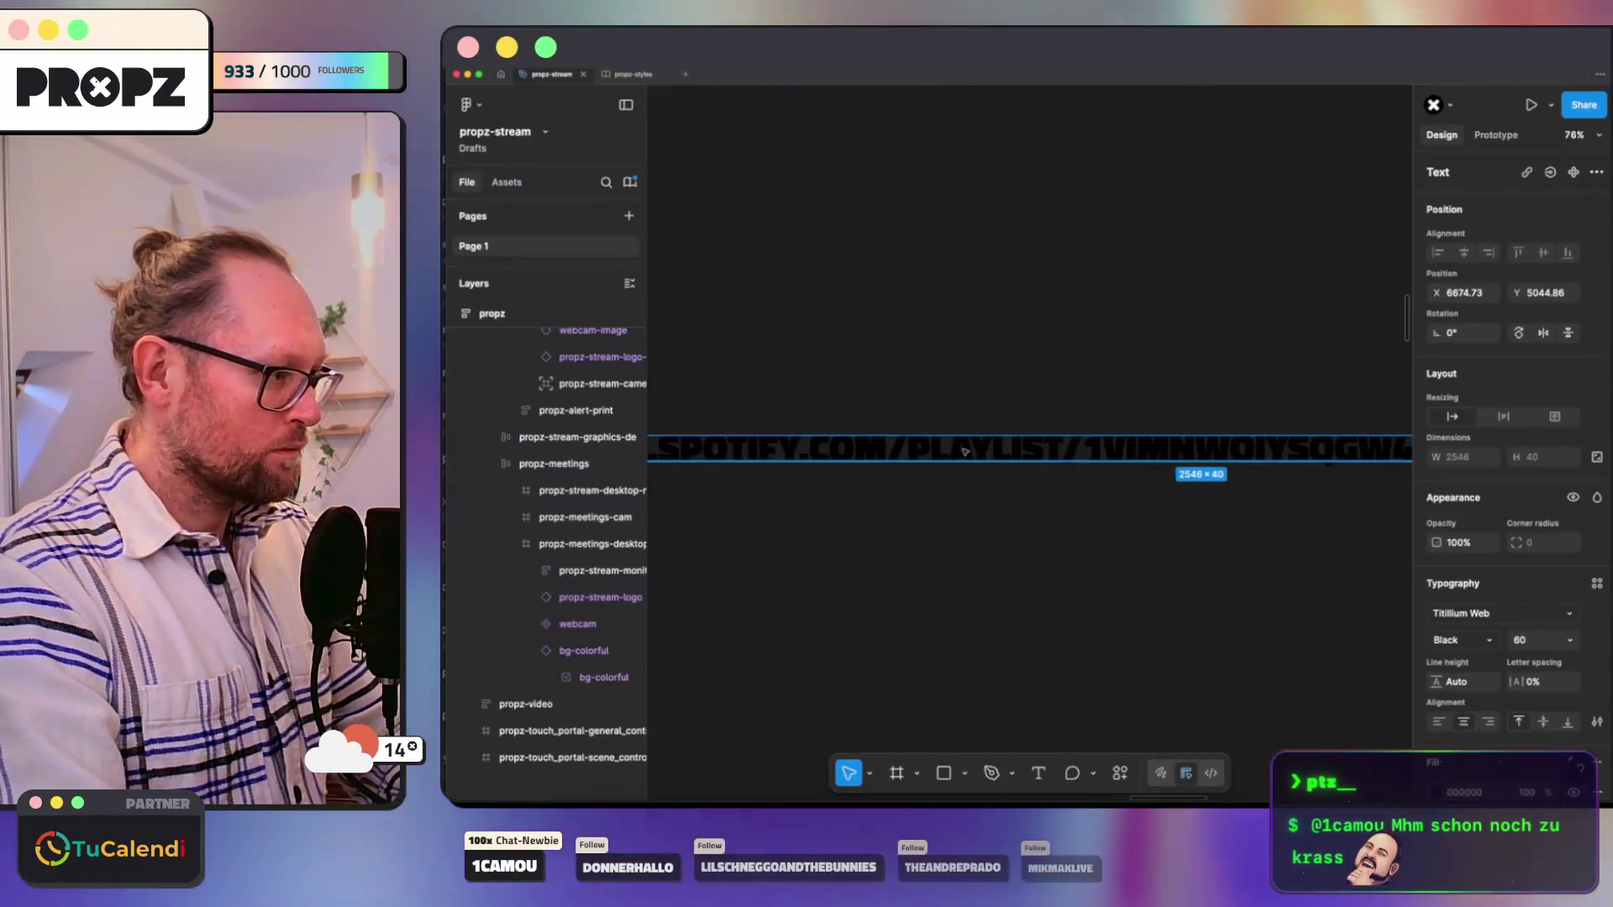
pyautogui.scroll(-4, 961, 451)
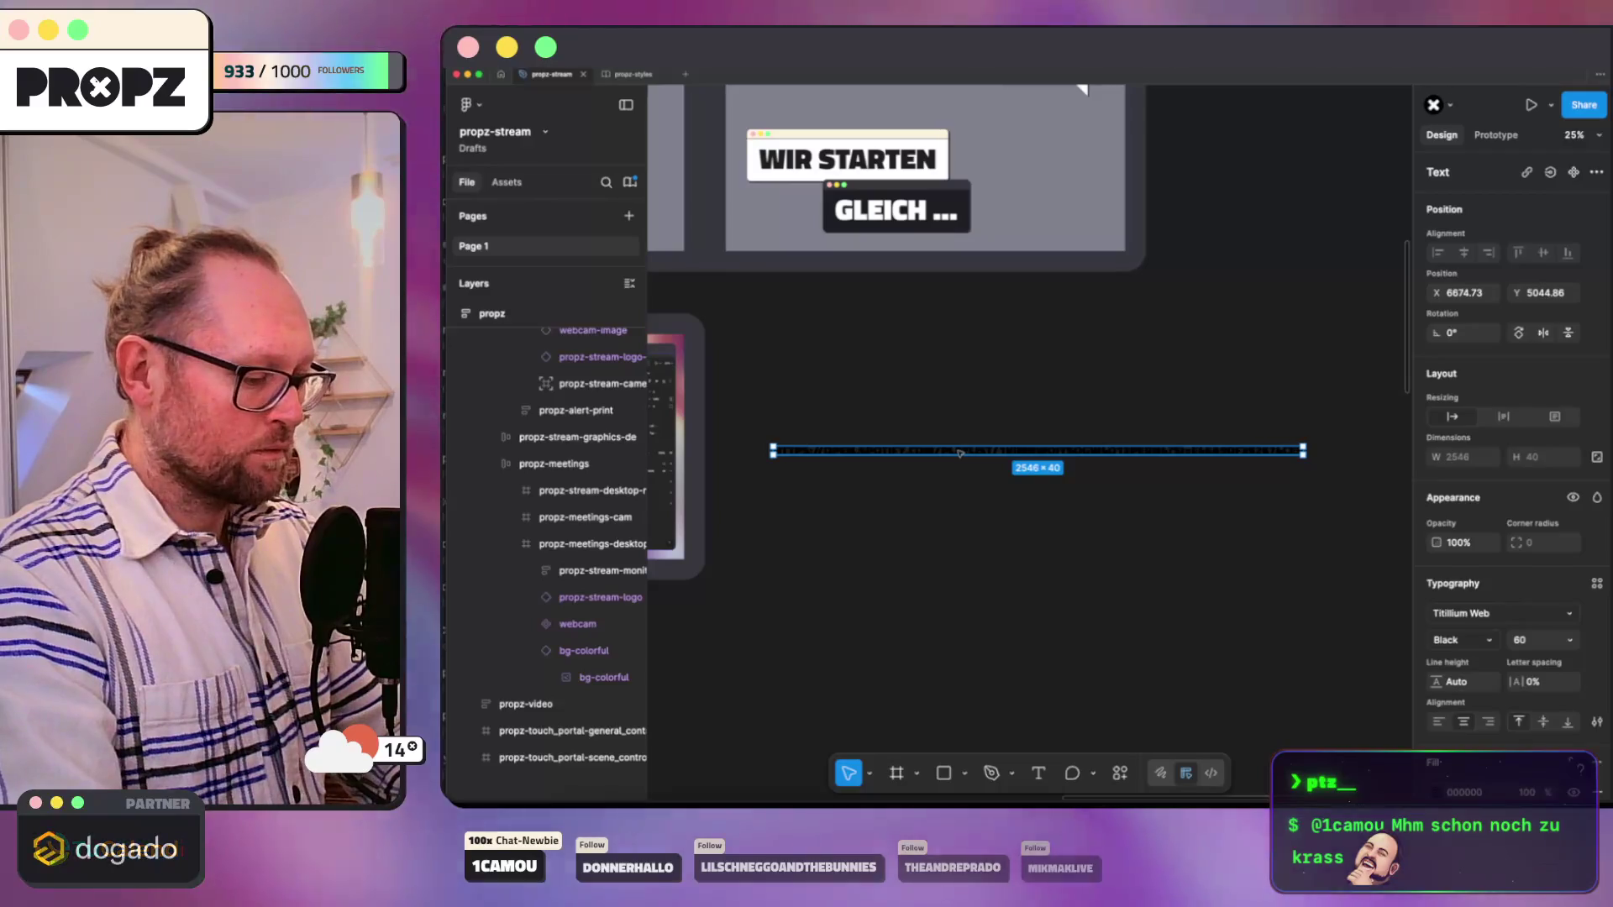
pyautogui.press('Delete')
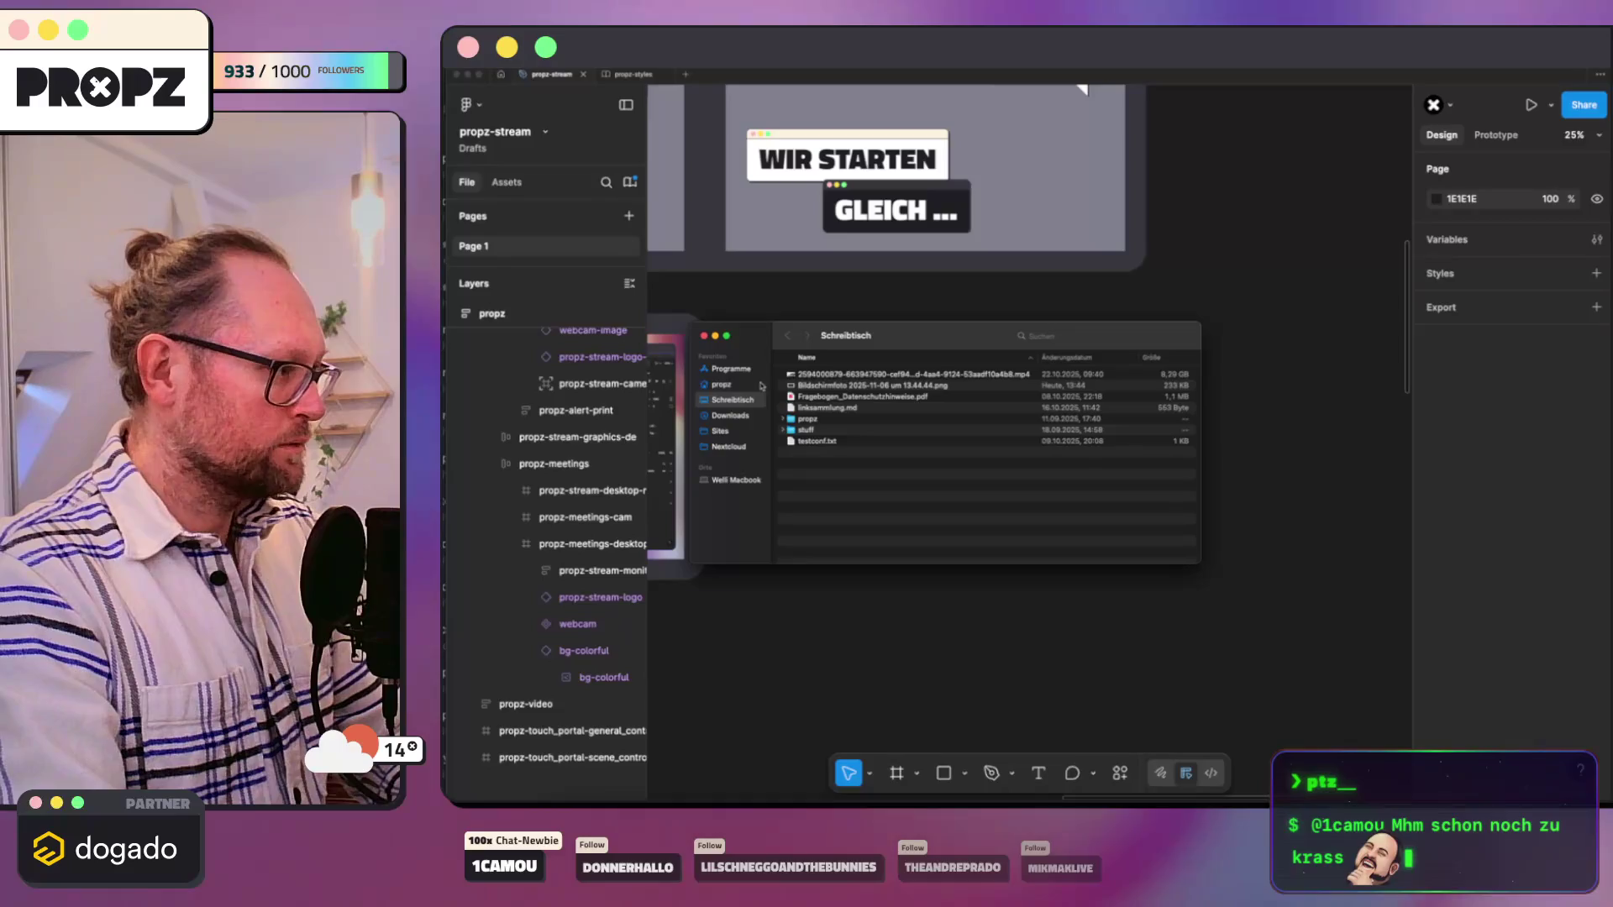
# Step: Quick Look the screenshot, drag it into Figma as a trial, then delete it again
pyautogui.press('space')
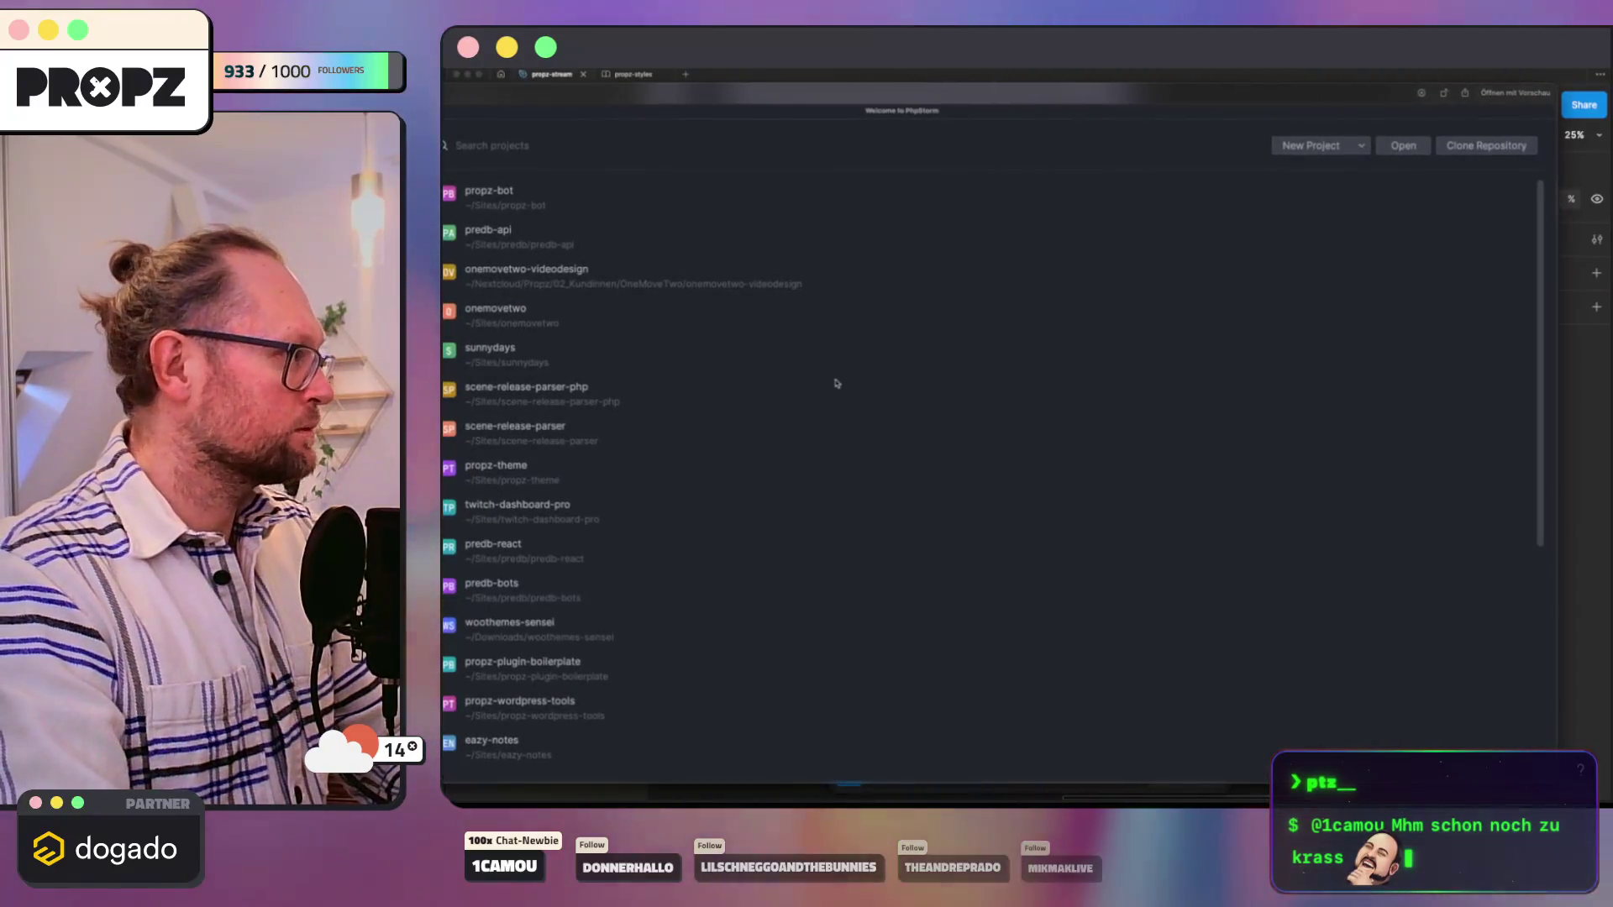
pyautogui.press('space')
pyautogui.moveTo(882, 338); pyautogui.dragTo(1008, 520)
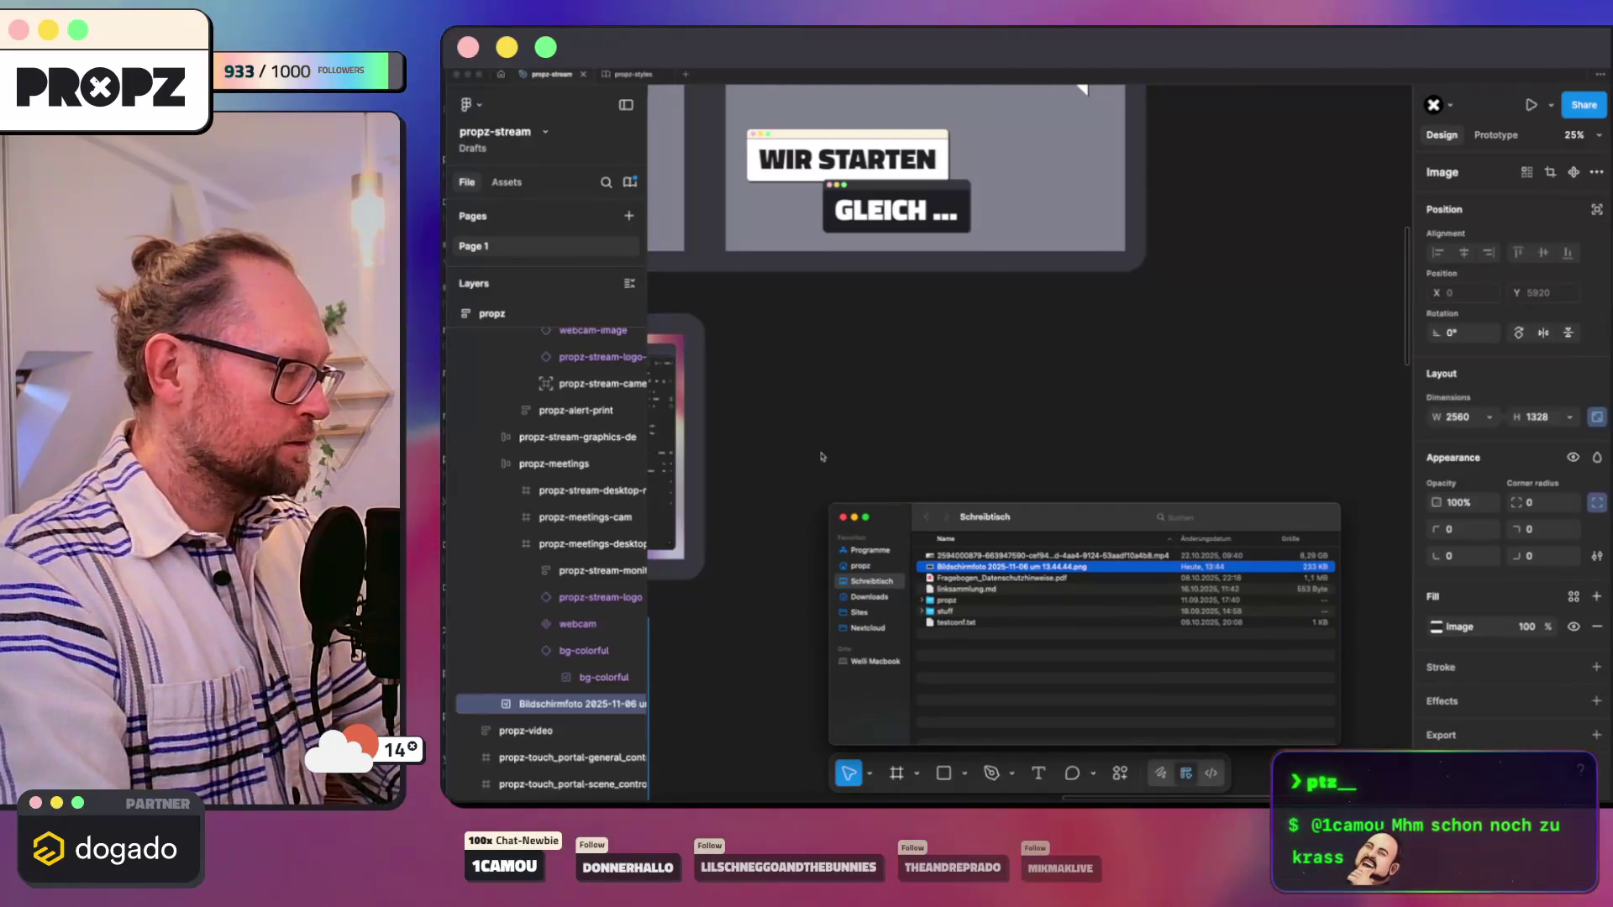
pyautogui.scroll(-10, 847, 443)
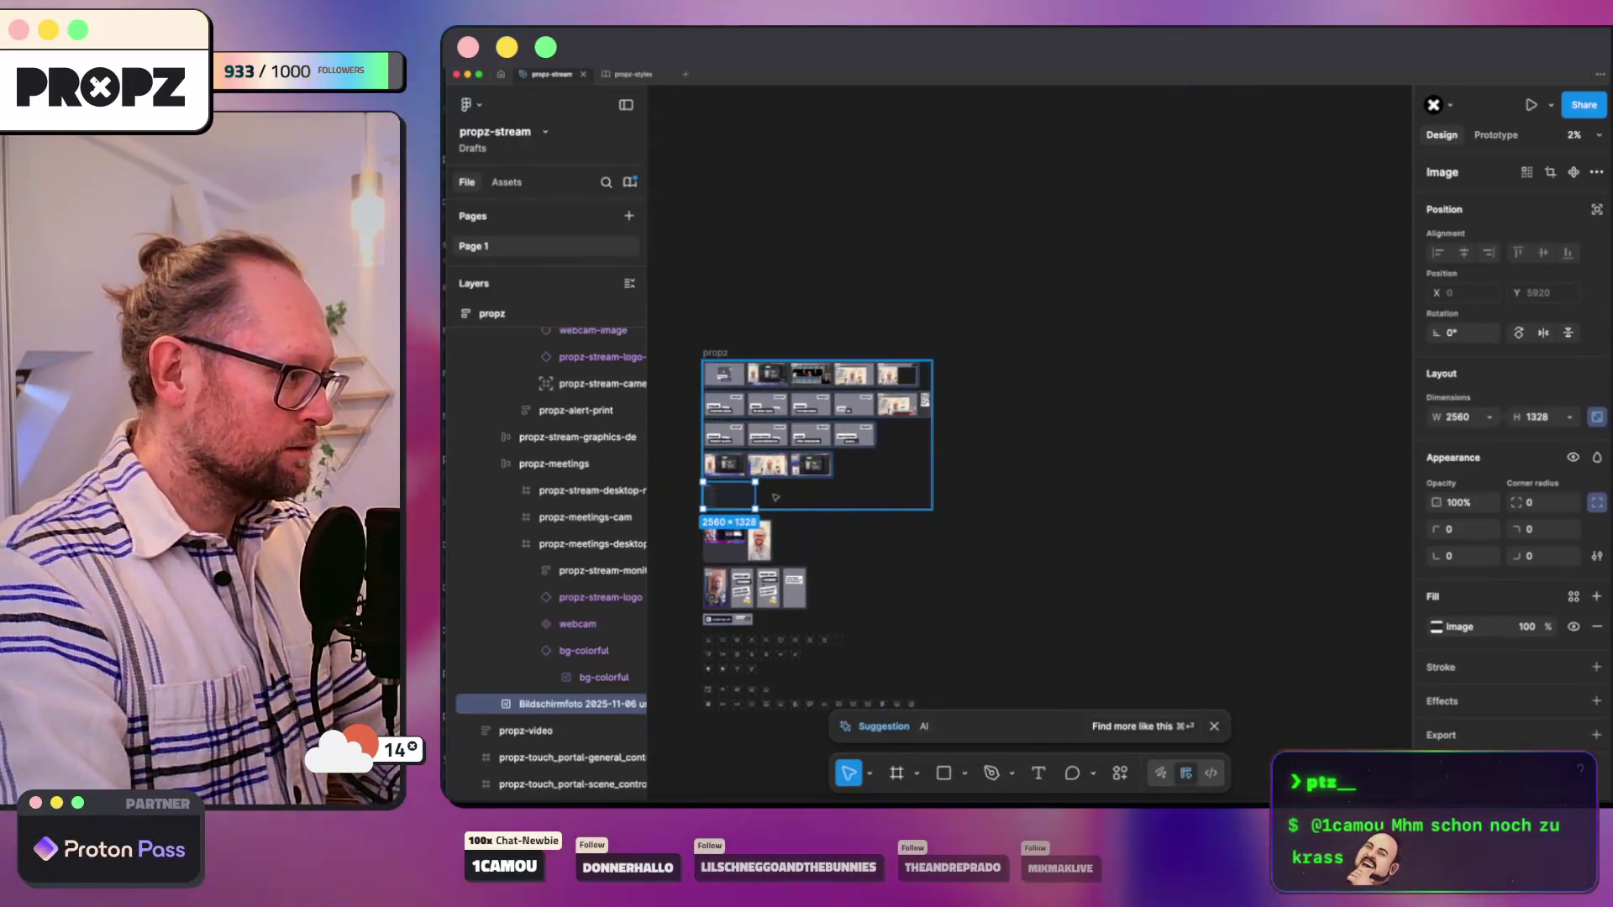
pyautogui.press('Delete')
pyautogui.press('super+Tab')
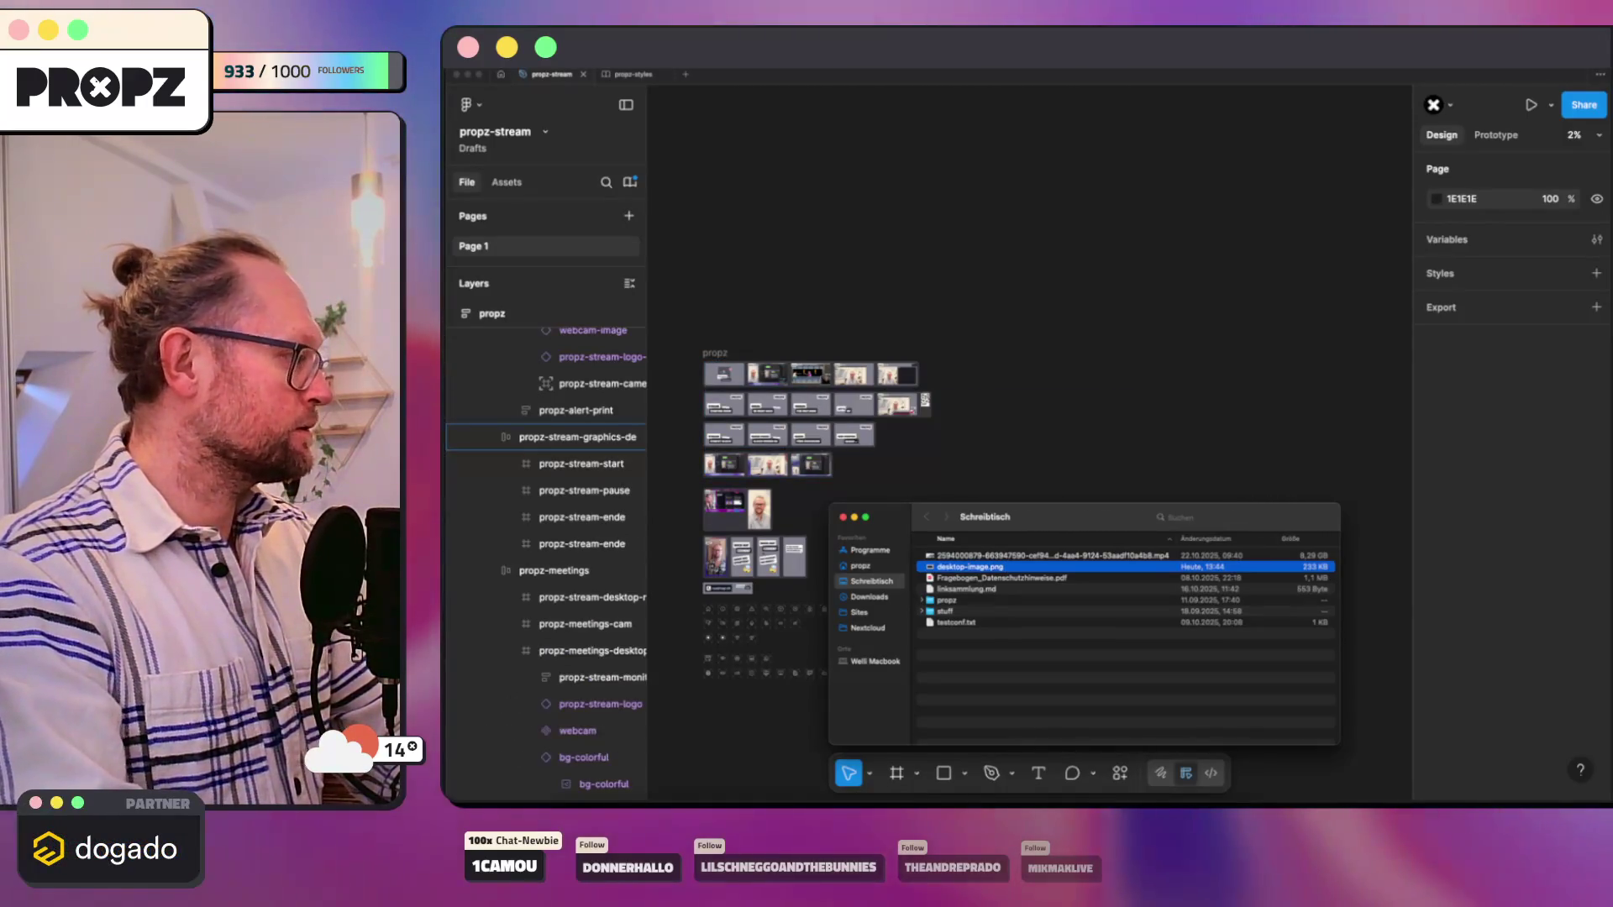
# Step: Compress desktop-image.png on the desktop with the ImageOptim service shortcut, then refocus Figma
pyautogui.click(842, 474)
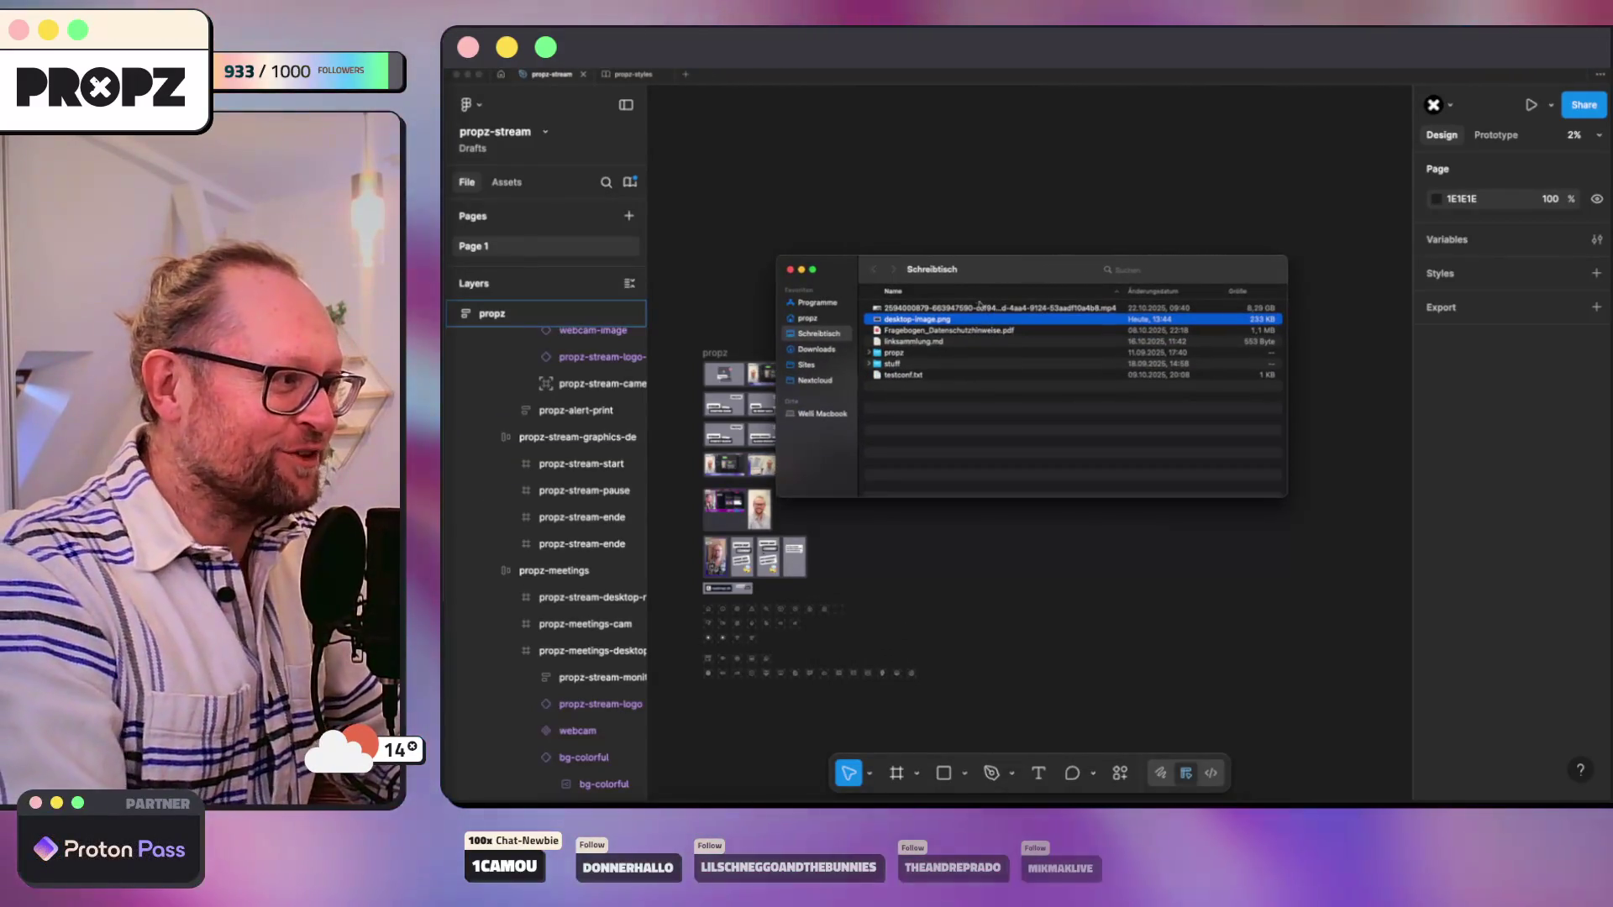
pyautogui.moveTo(1015, 276); pyautogui.dragTo(1048, 250)
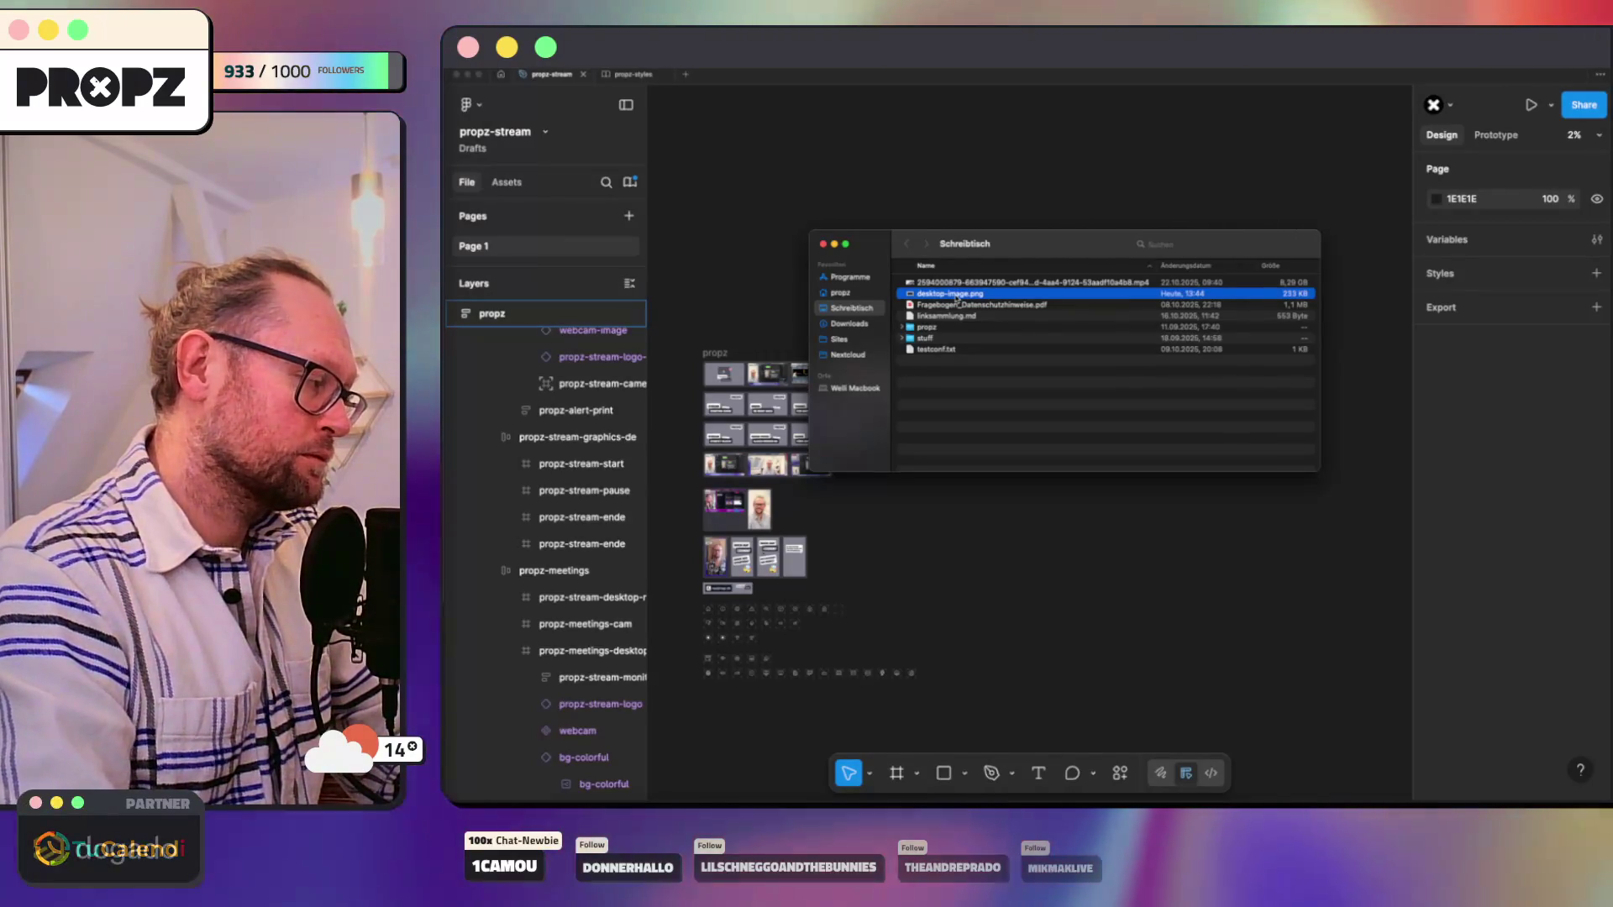
pyautogui.press('super+alt+p')
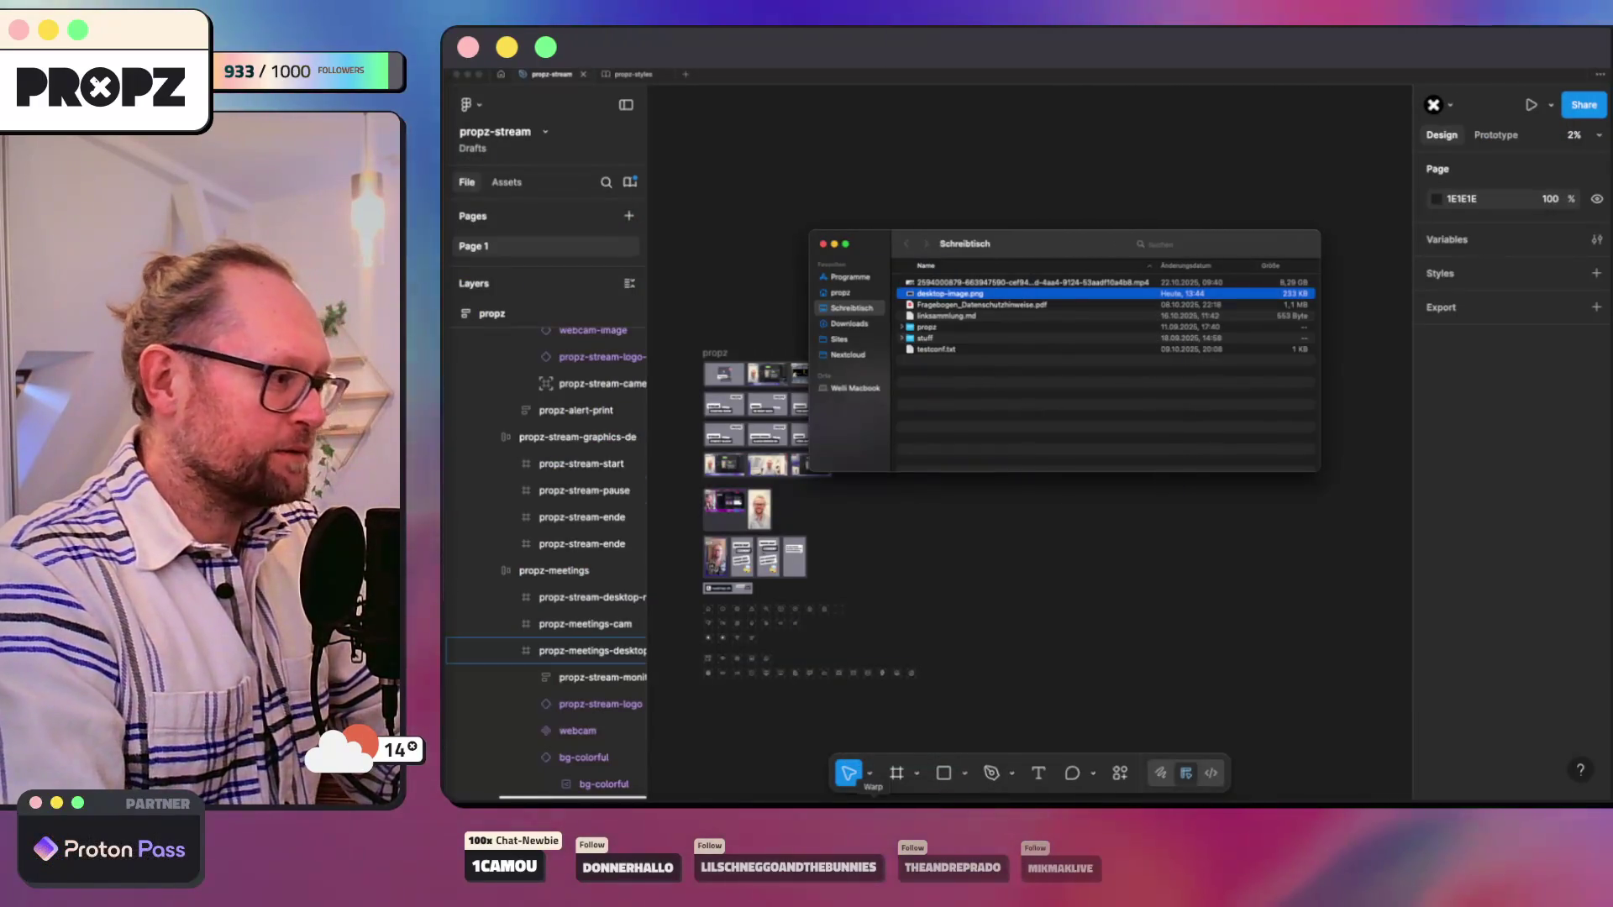
pyautogui.click(849, 772)
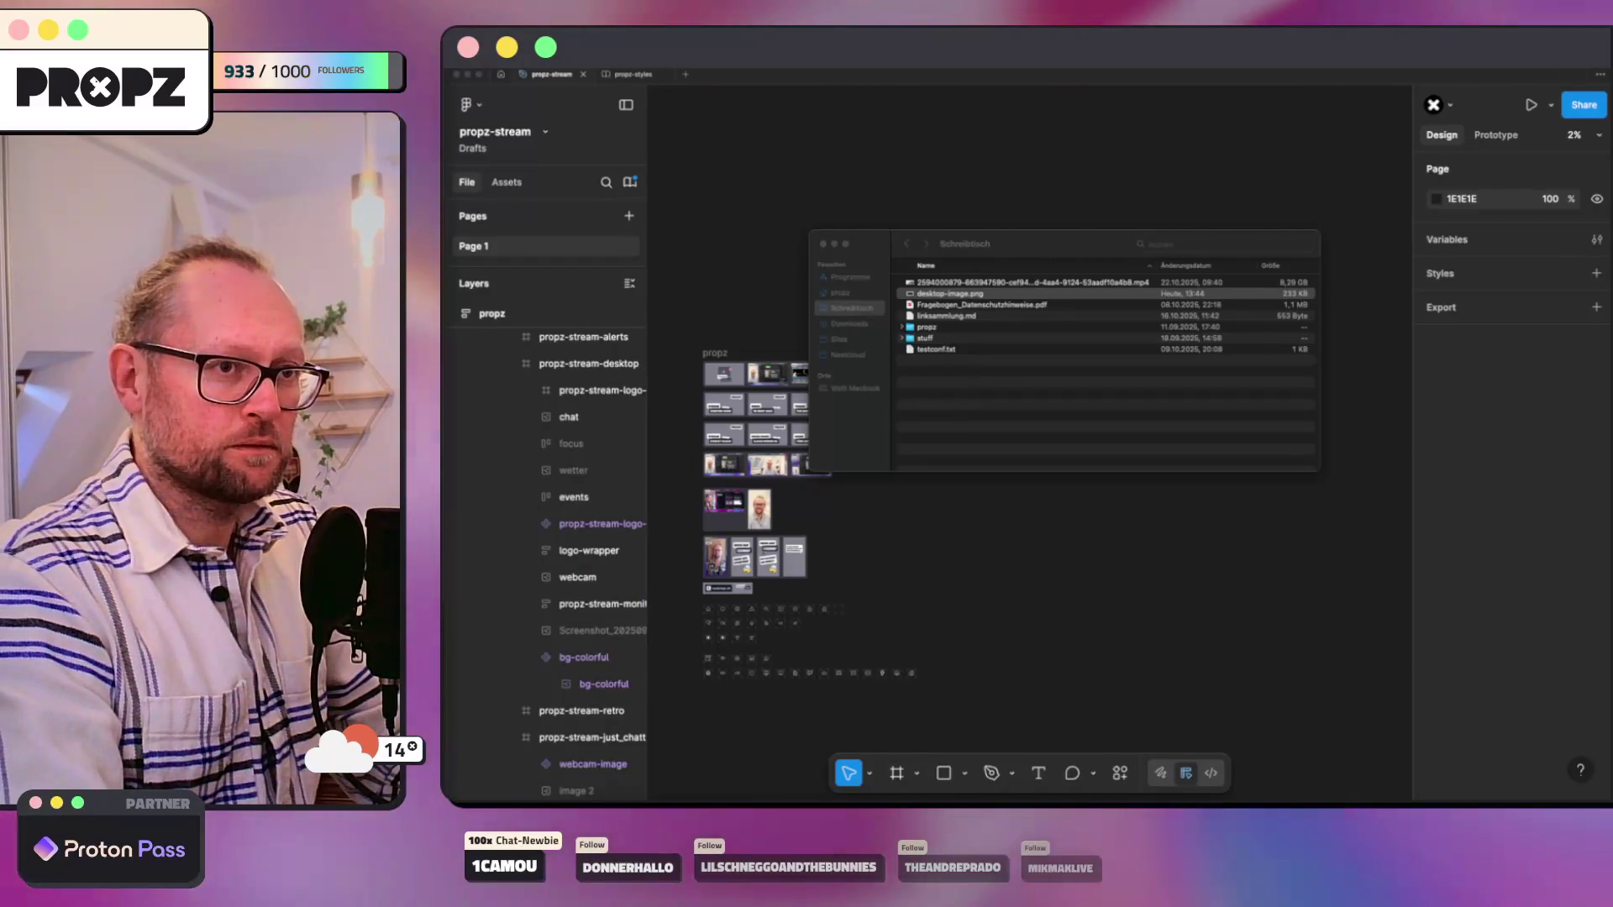
pyautogui.scroll(1, 548, 542)
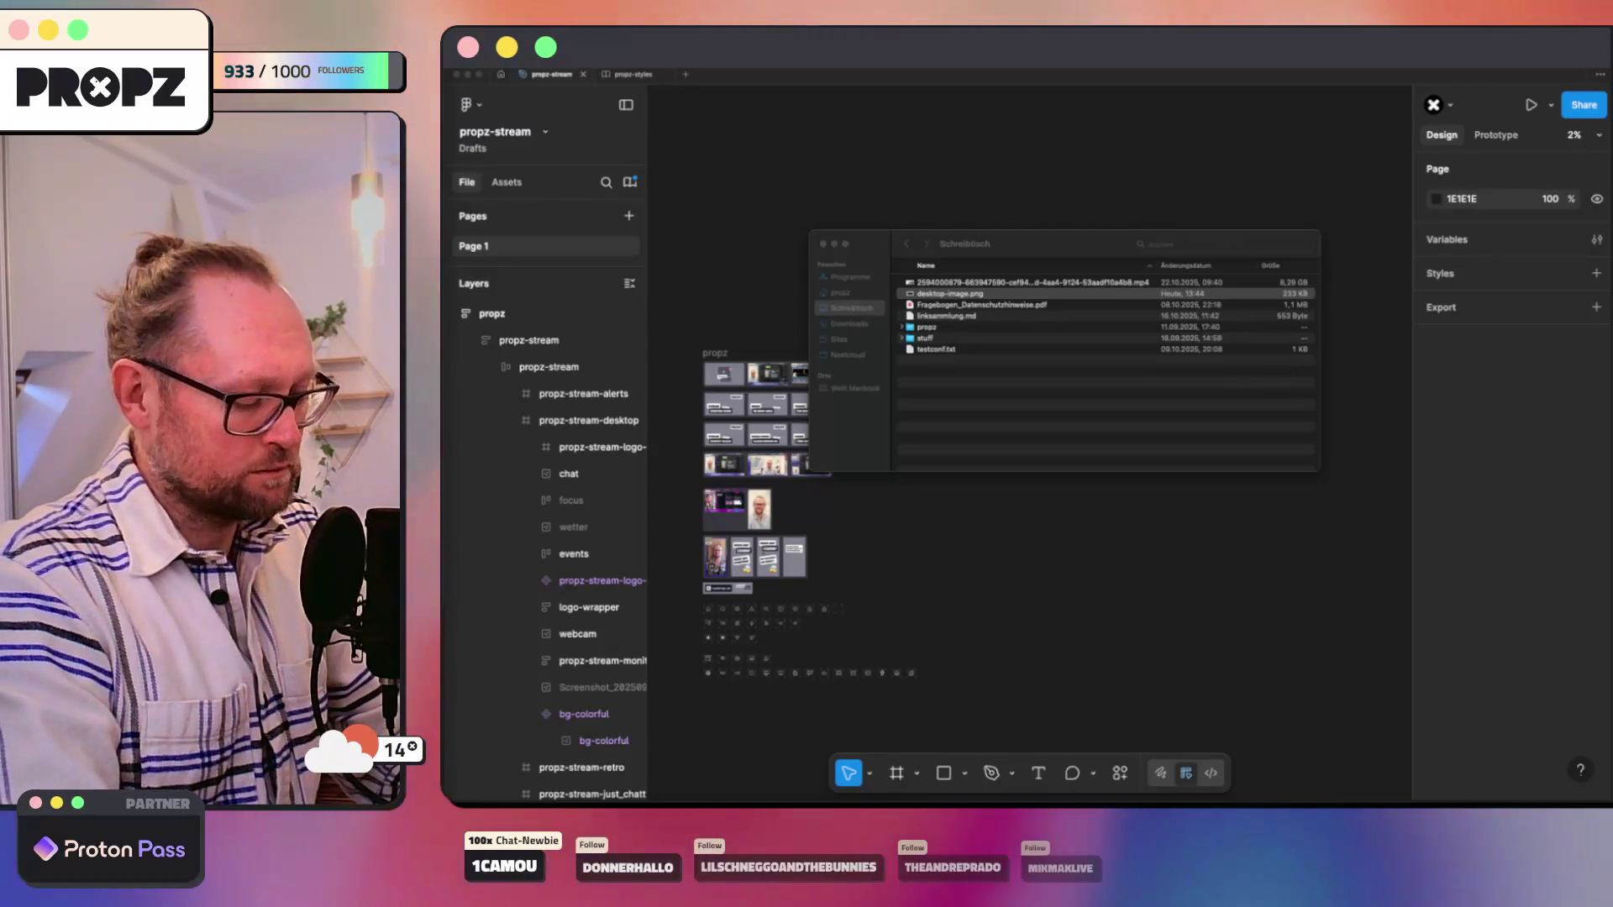
# Step: Run webp -v in Warp, which reports command not found, then start a new browser search
pyautogui.press('super+Tab')
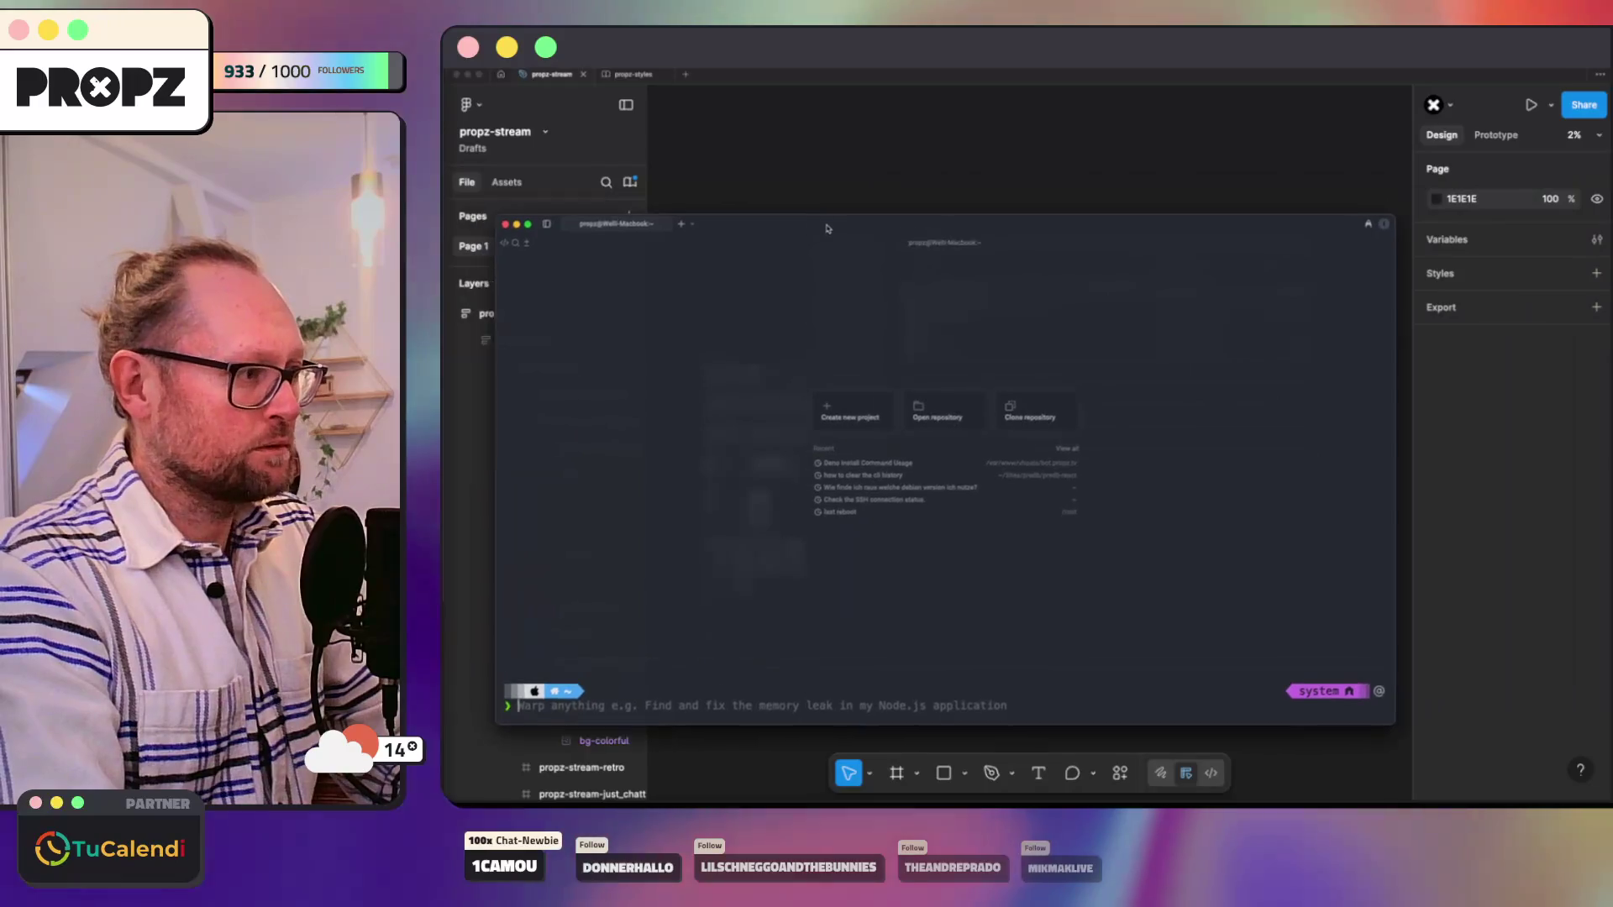
pyautogui.write('webp')
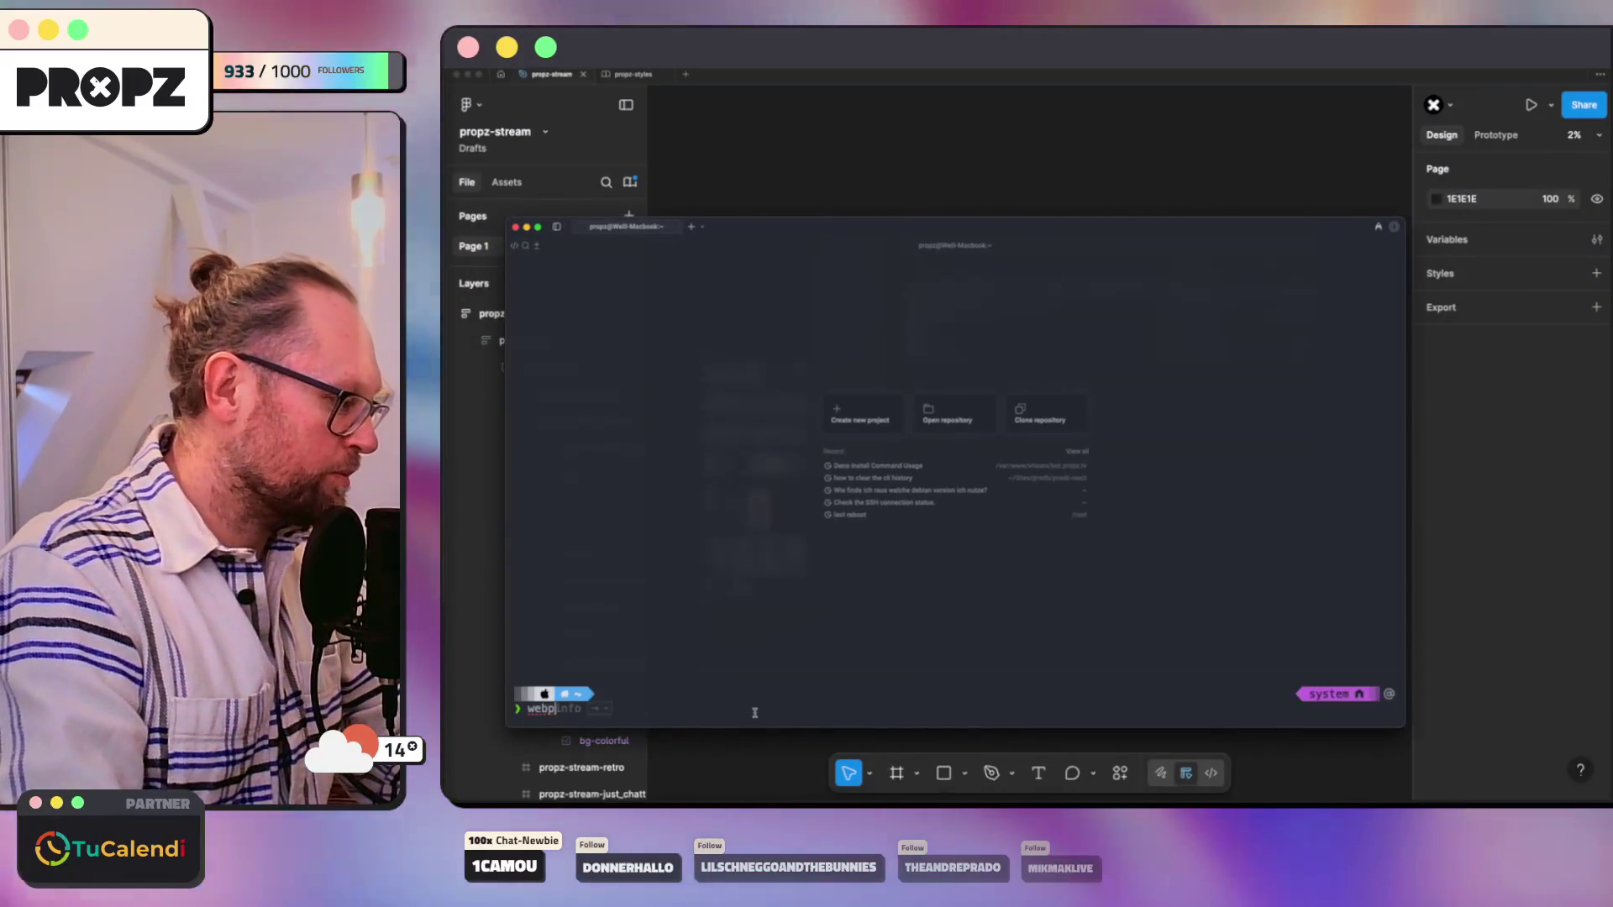
pyautogui.write(' -v')
pyautogui.press('Return')
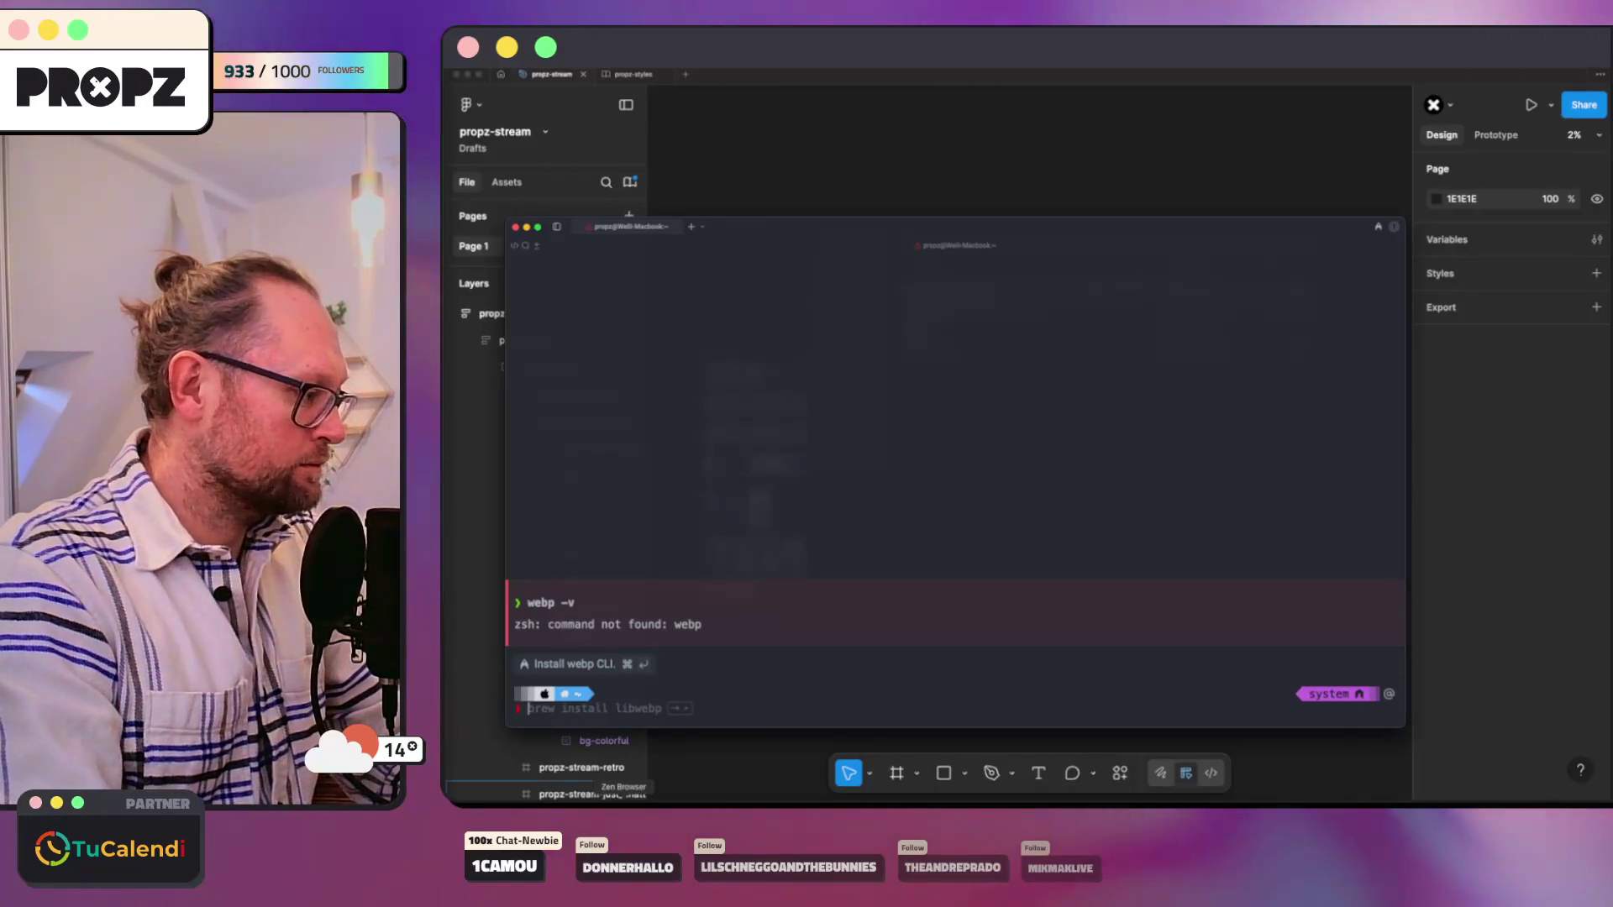
pyautogui.press('super+Tab')
pyautogui.press('super+t')
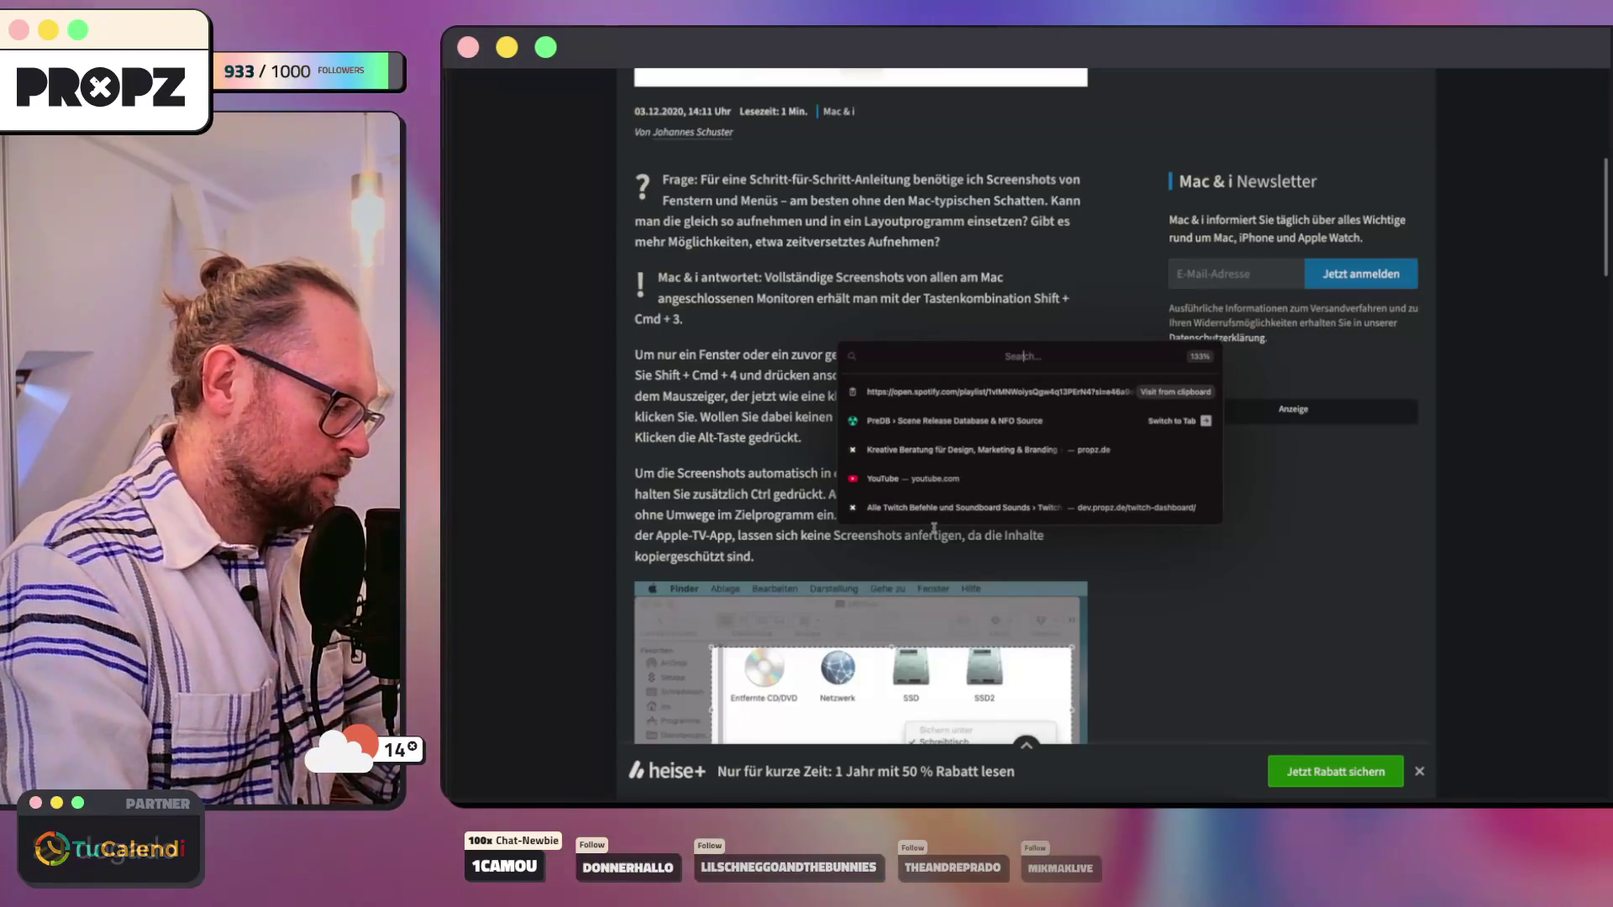
pyautogui.write('brew webp')
# Step: Search 'brew webp', review the Homebrew Formulae webp page, and go back to the results
pyautogui.press('Return')
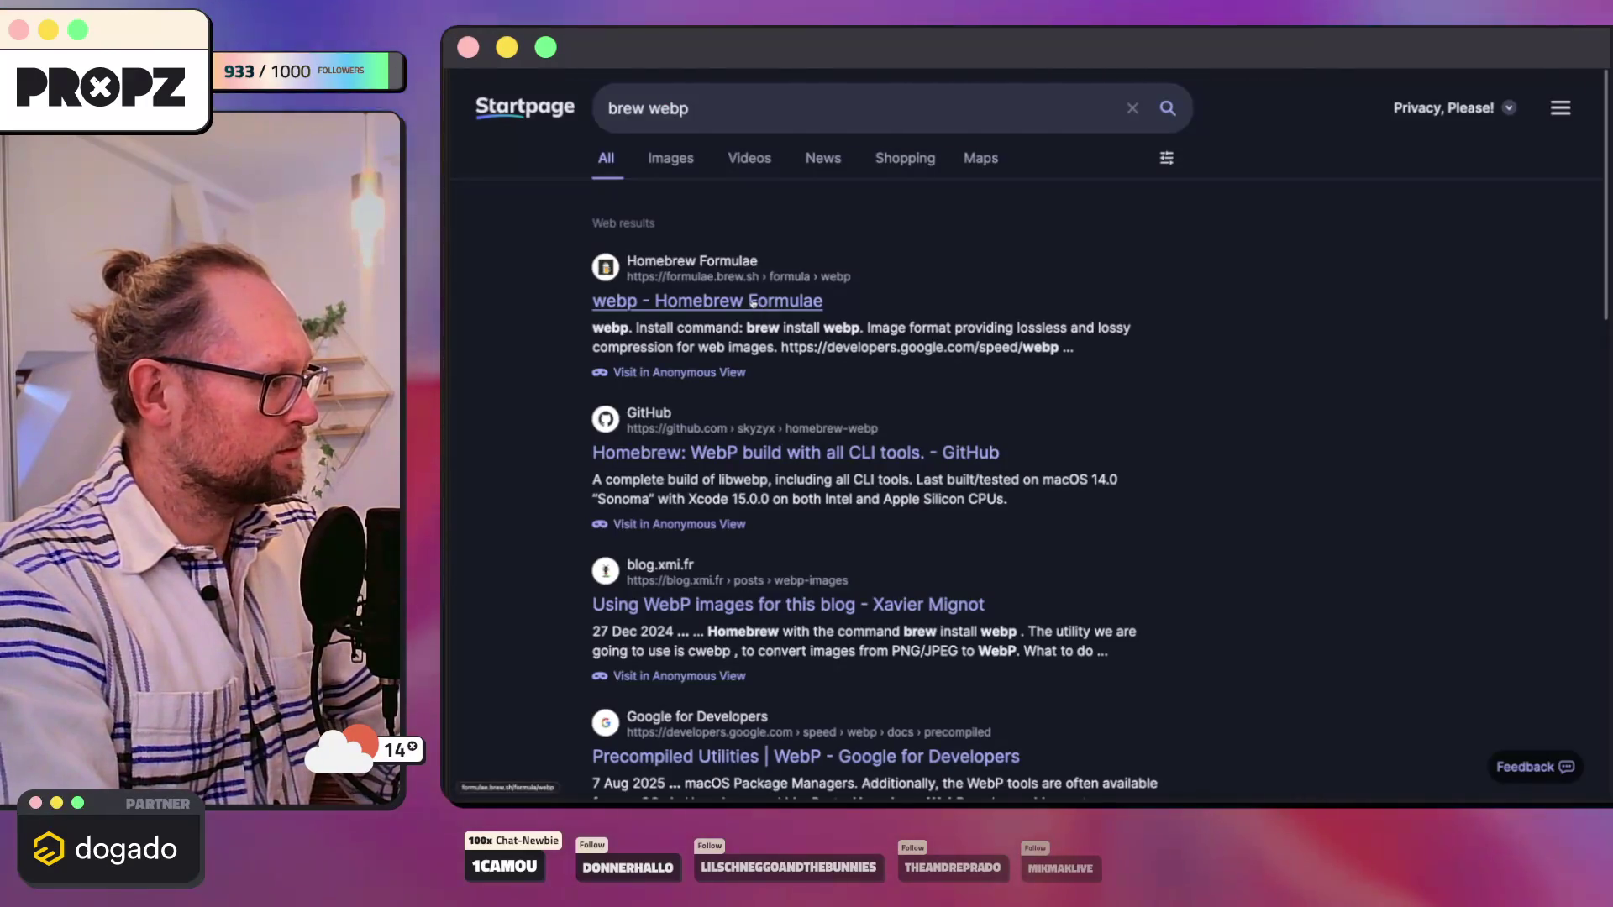
pyautogui.click(752, 301)
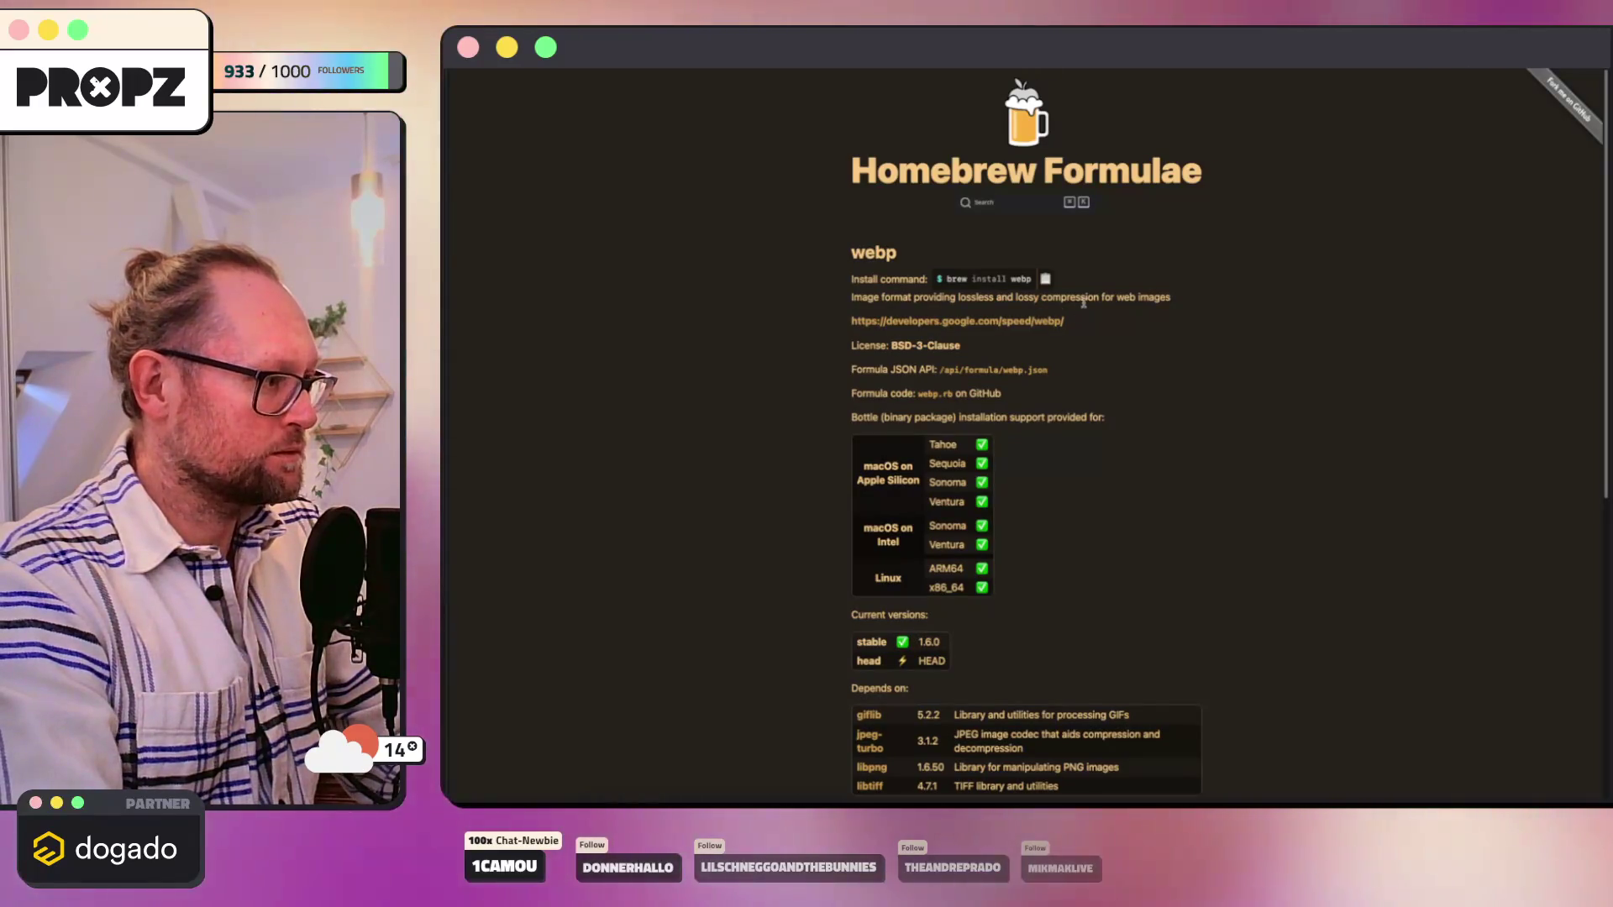
pyautogui.scroll(-3, 1109, 386)
pyautogui.scroll(2, 1110, 385)
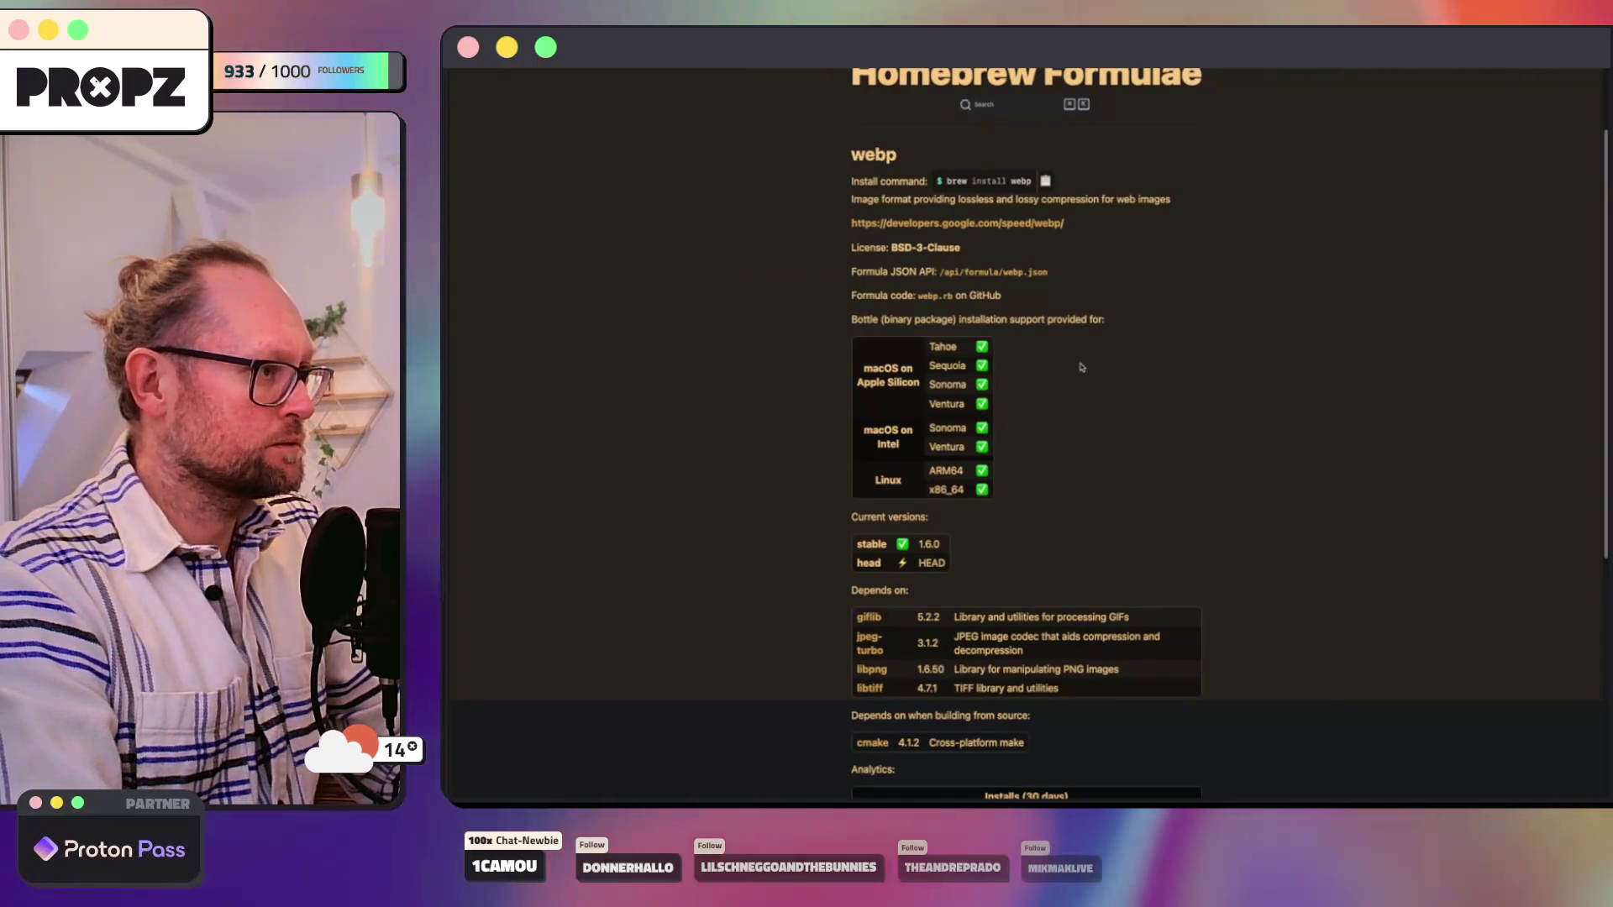
pyautogui.scroll(-2, 1080, 367)
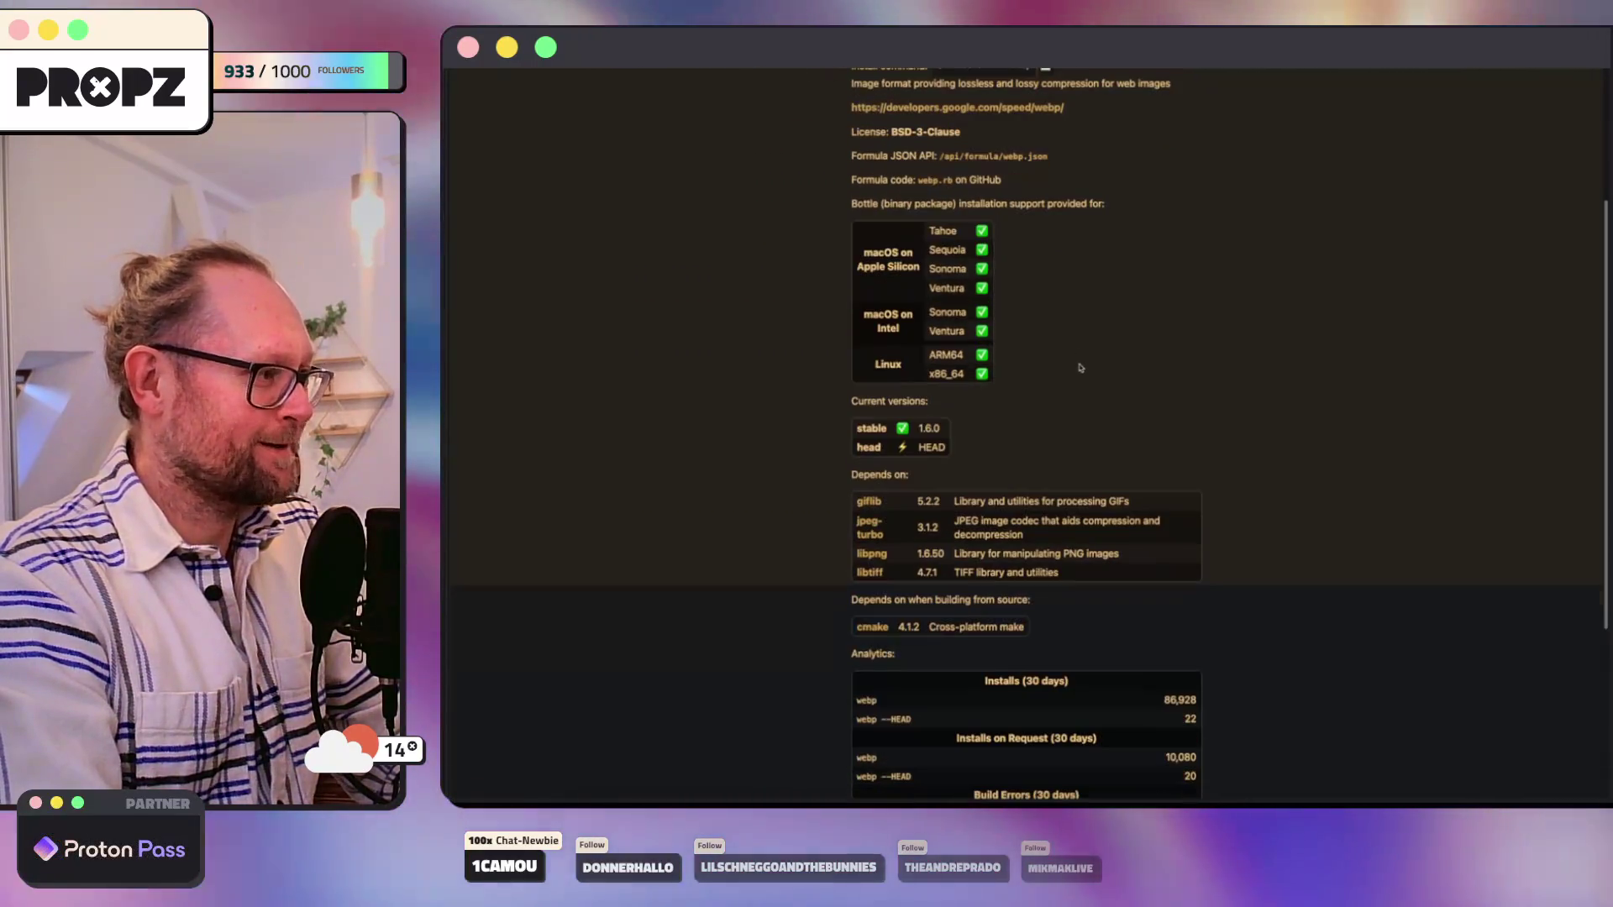
pyautogui.scroll(-2, 1080, 367)
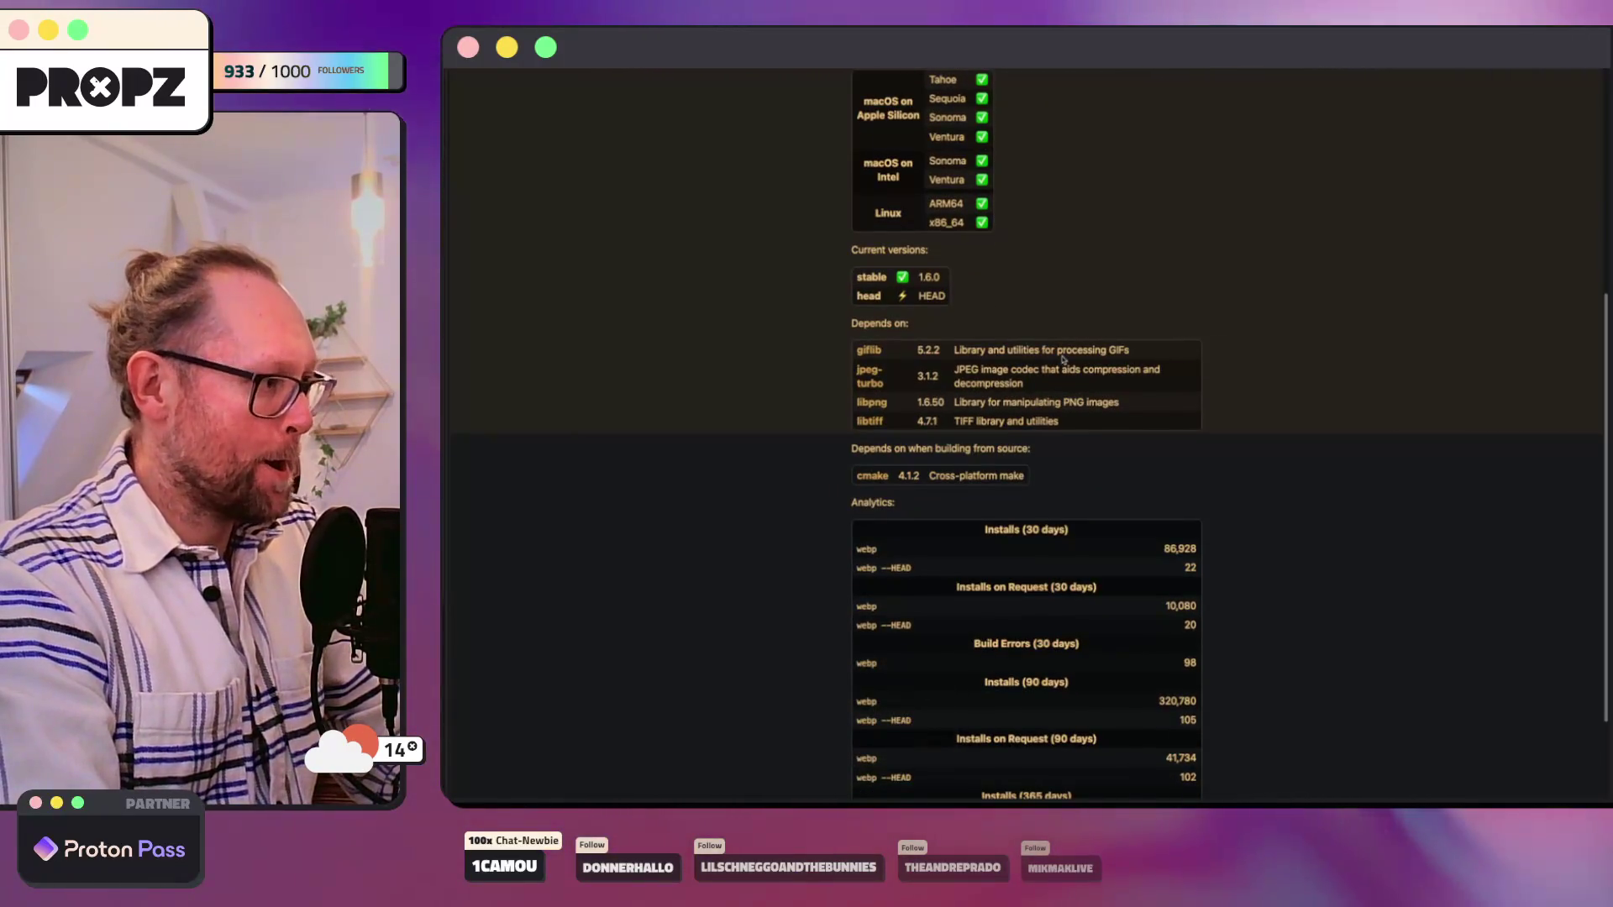
pyautogui.scroll(-2, 1062, 363)
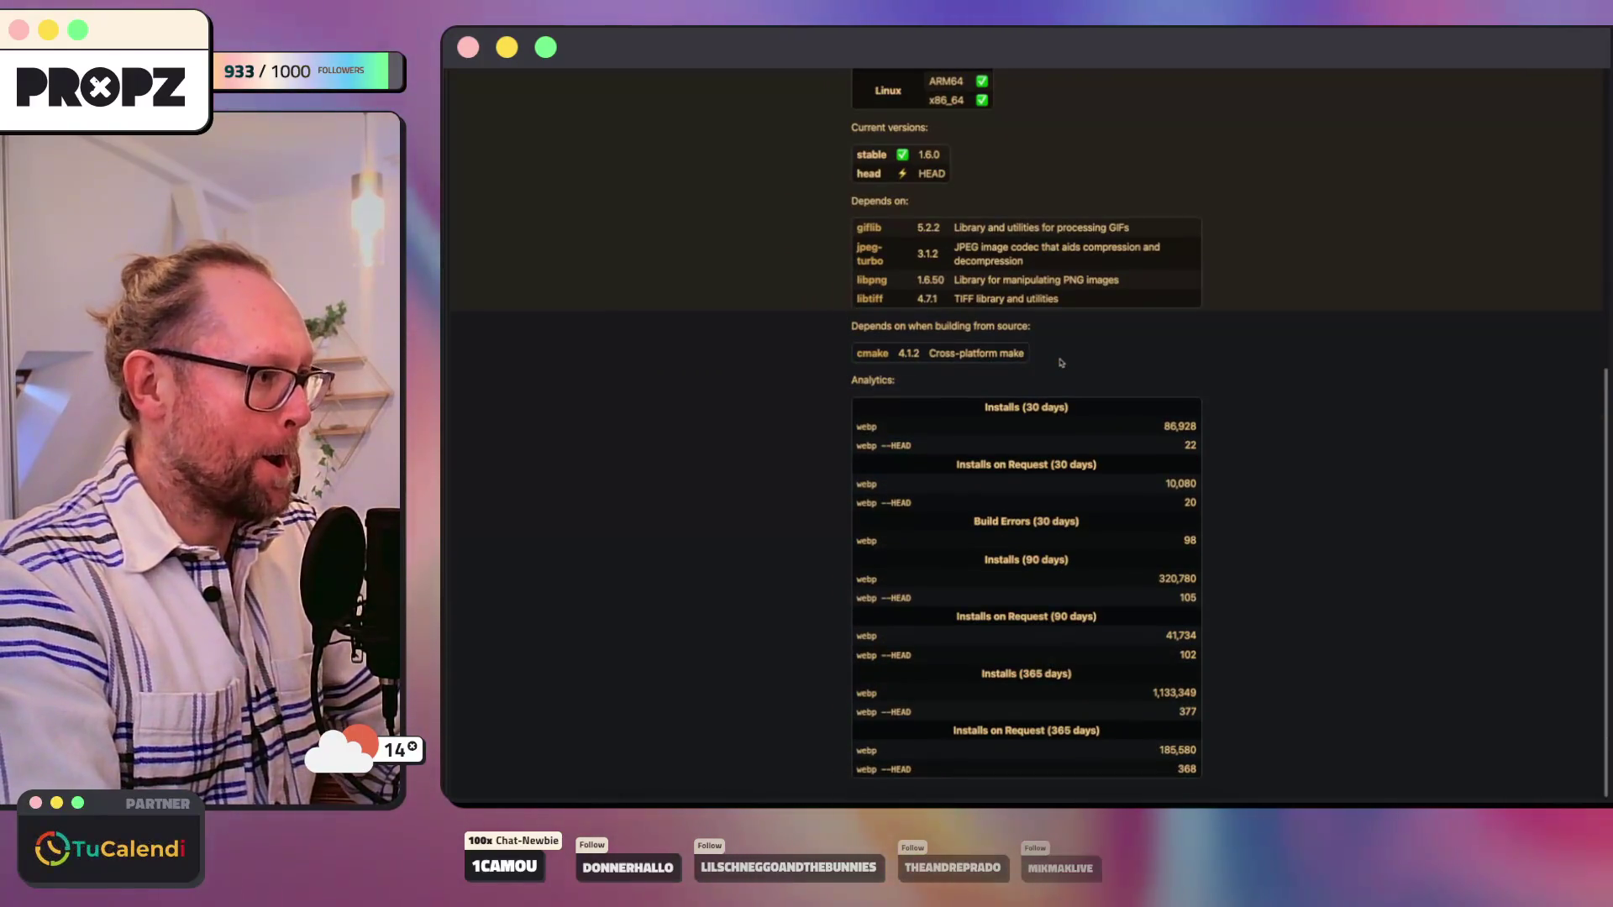
pyautogui.press('super+Left')
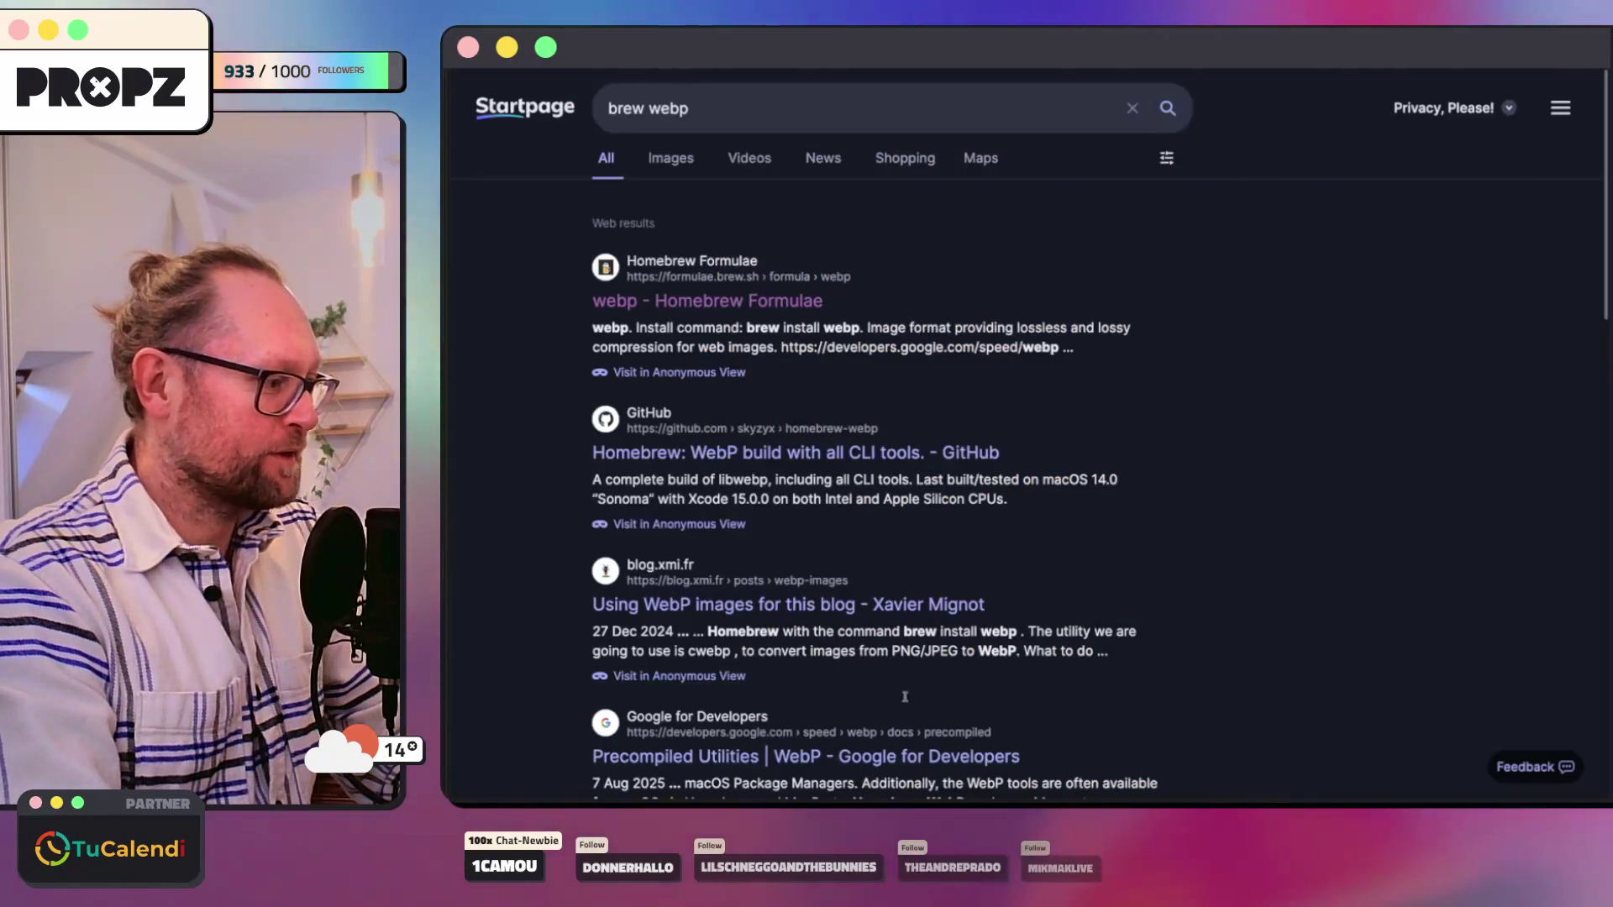
pyautogui.hotkey('ctrl', '`')
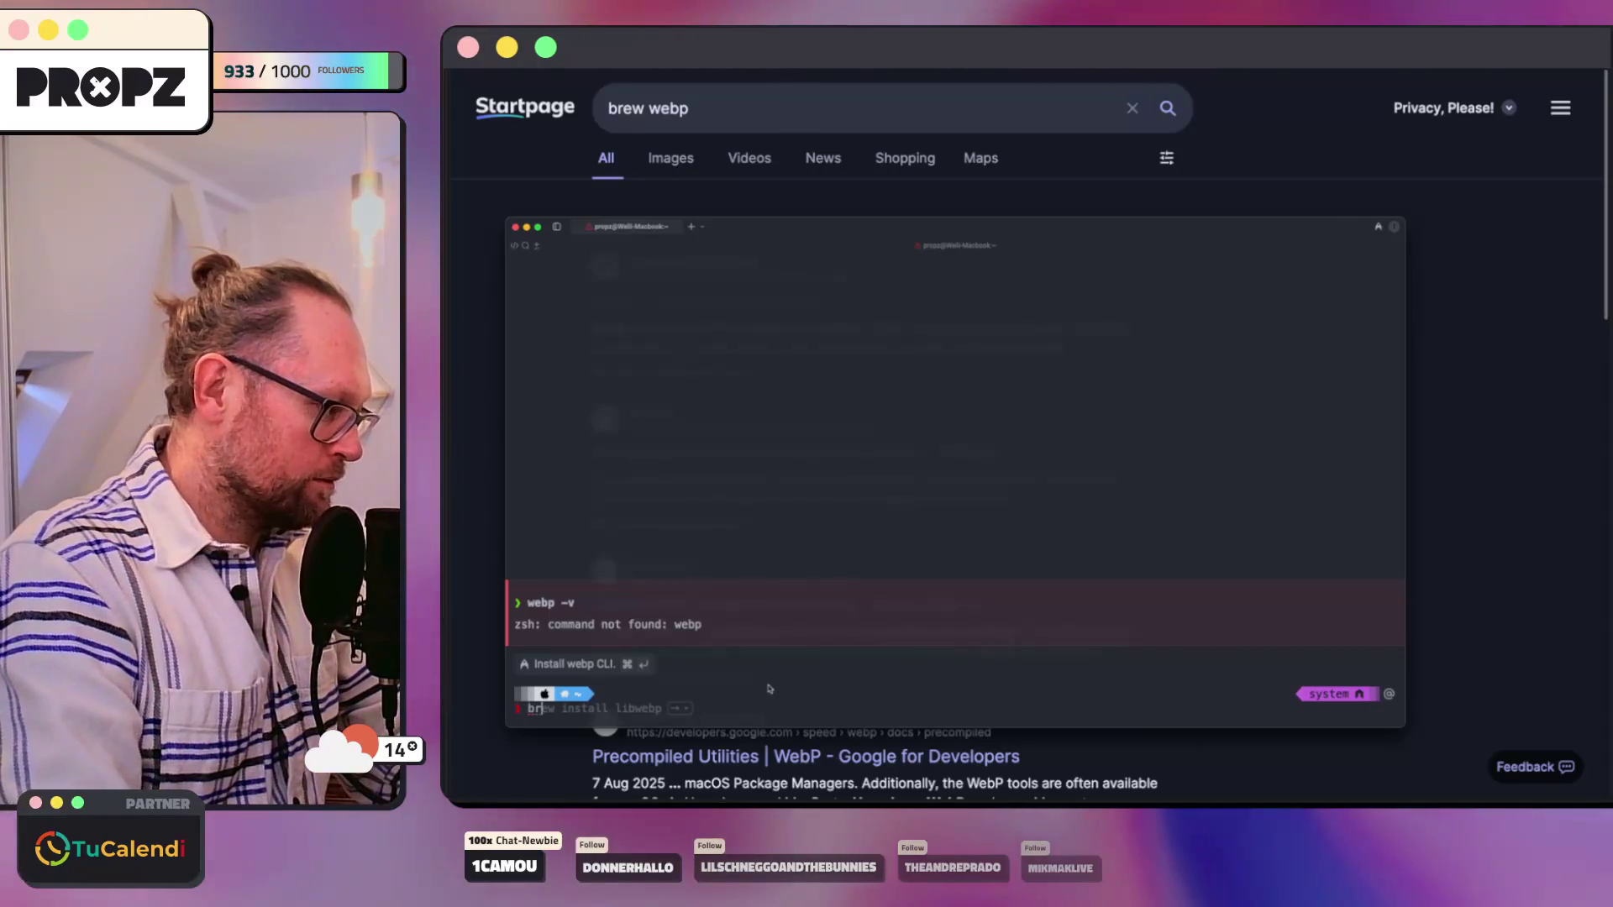
pyautogui.write('brew install webp')
# Step: Run brew install webp (1.6.0 already installed), then test webp and webp -v, both still not found
pyautogui.press('Return')
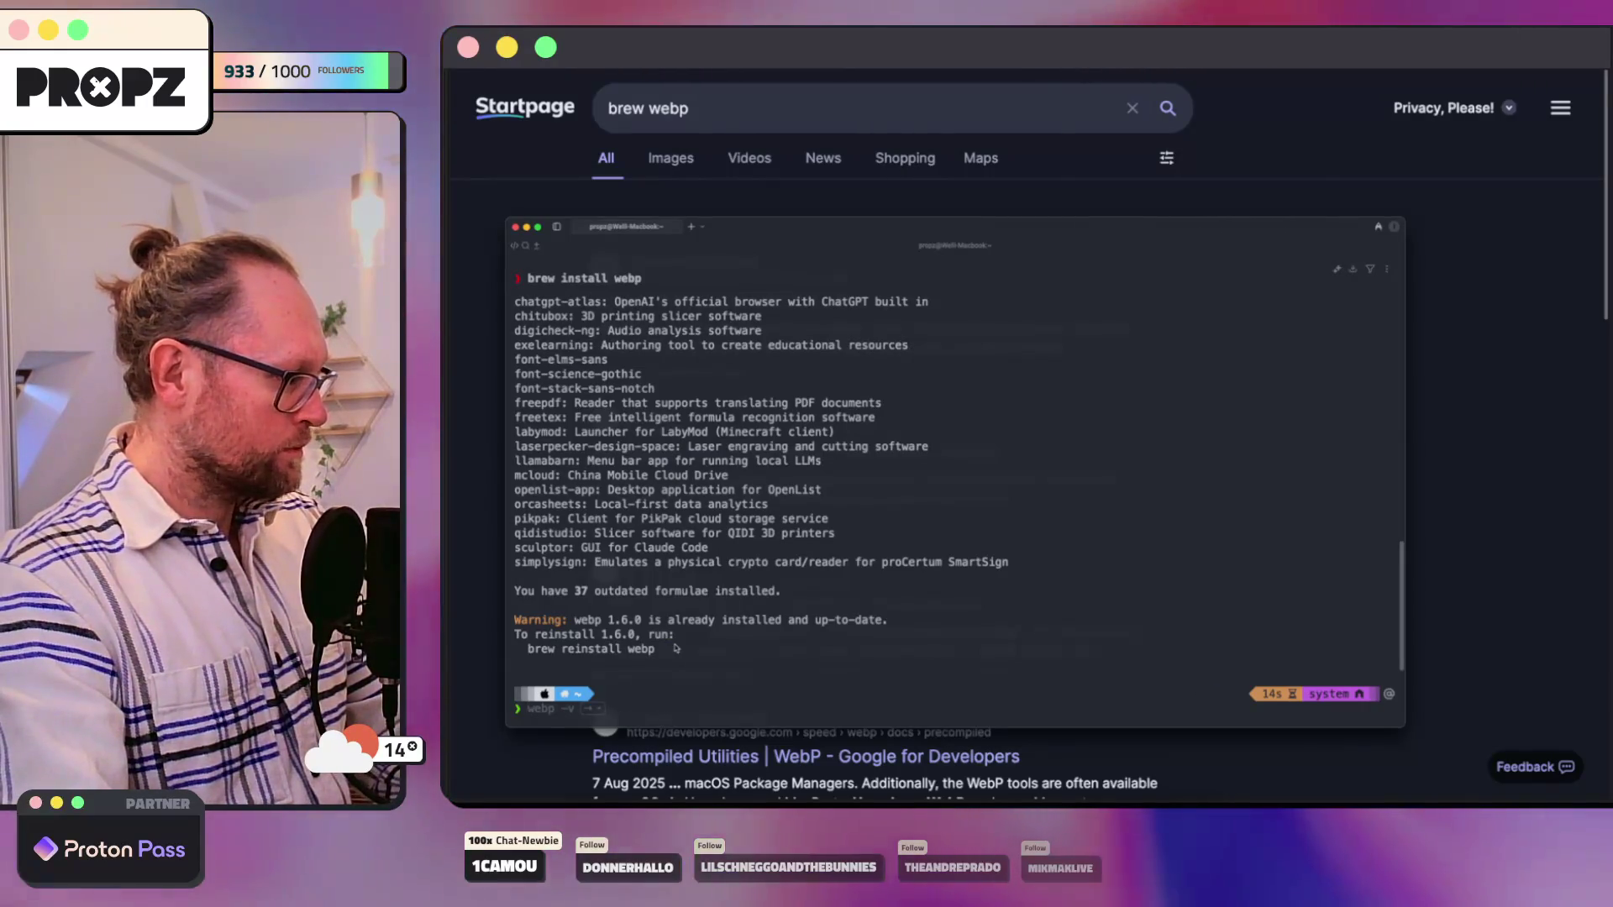
pyautogui.write('webp')
pyautogui.press('Return')
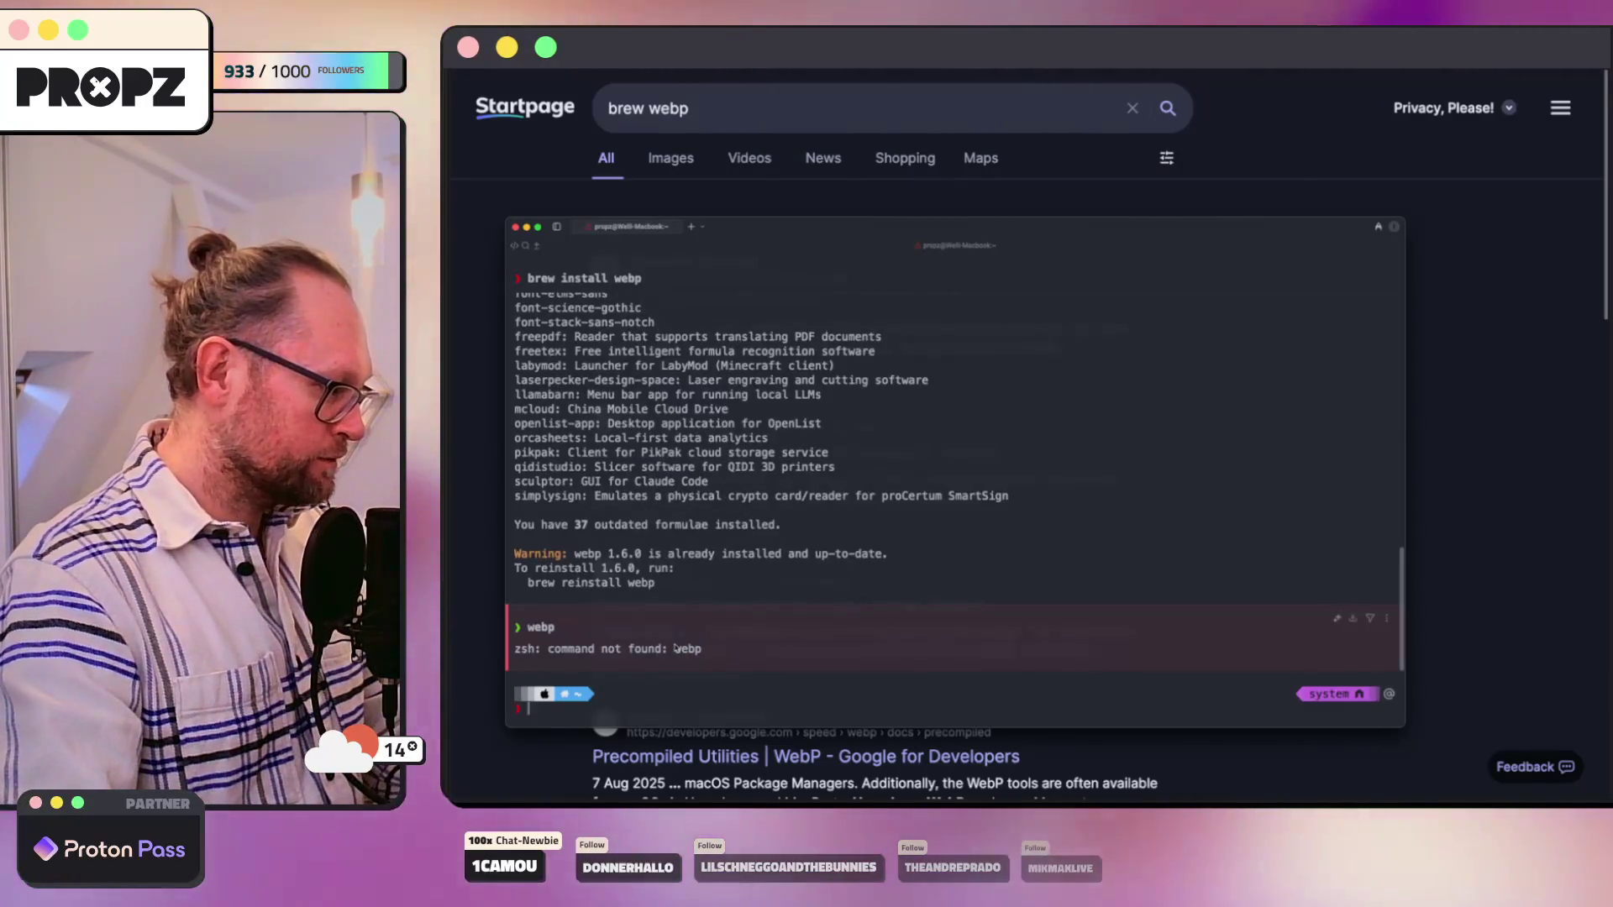
pyautogui.write('webp -v')
pyautogui.press('Return')
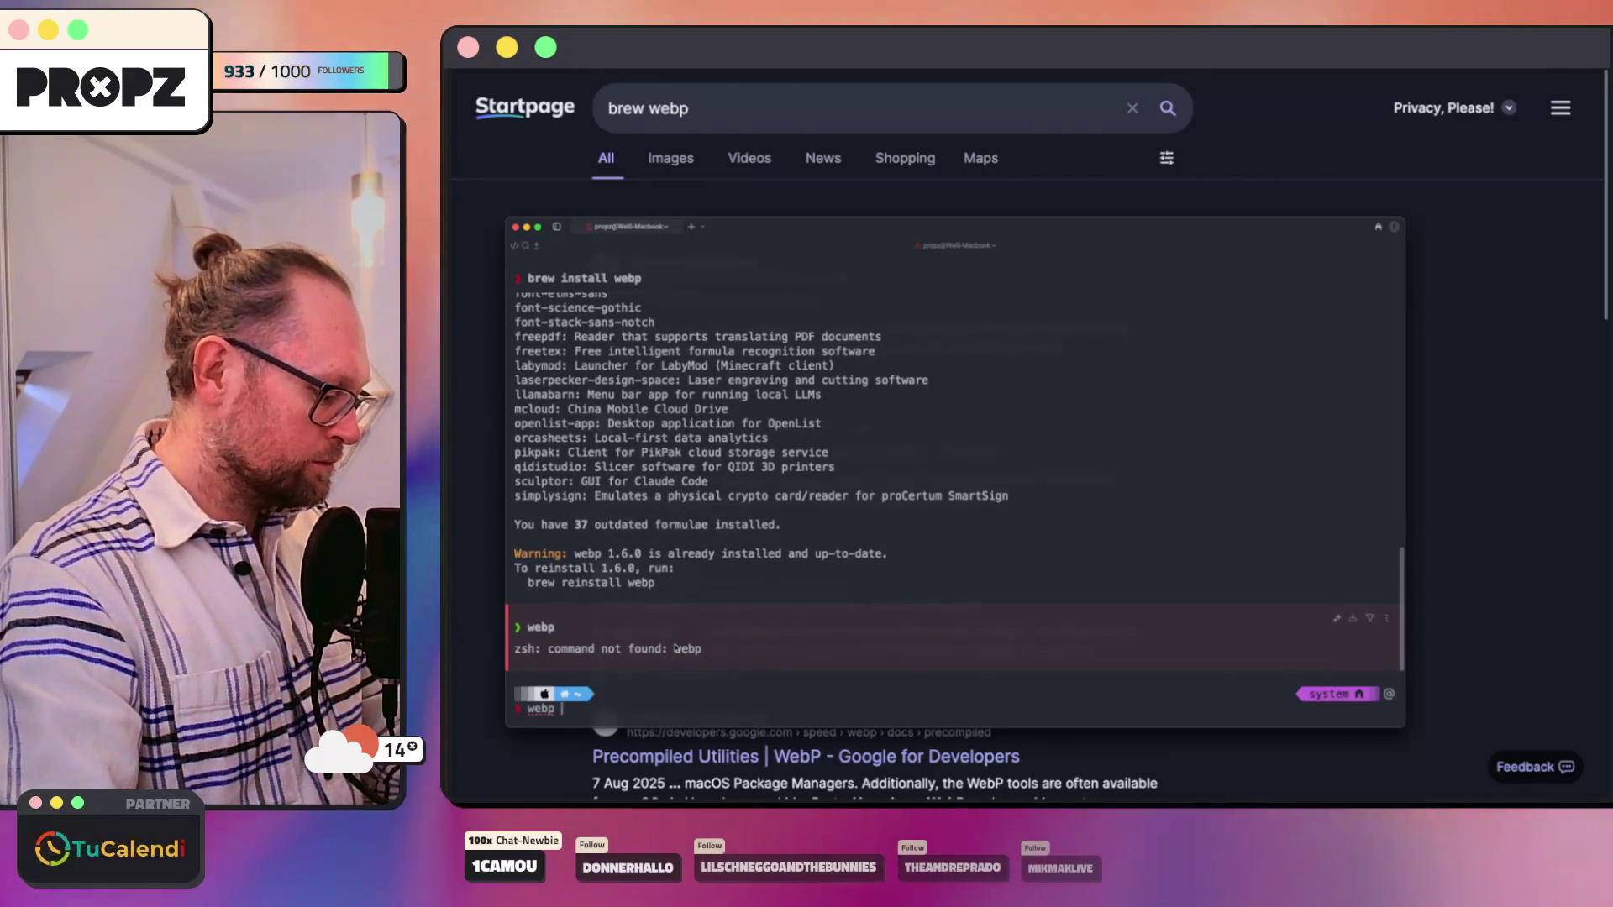